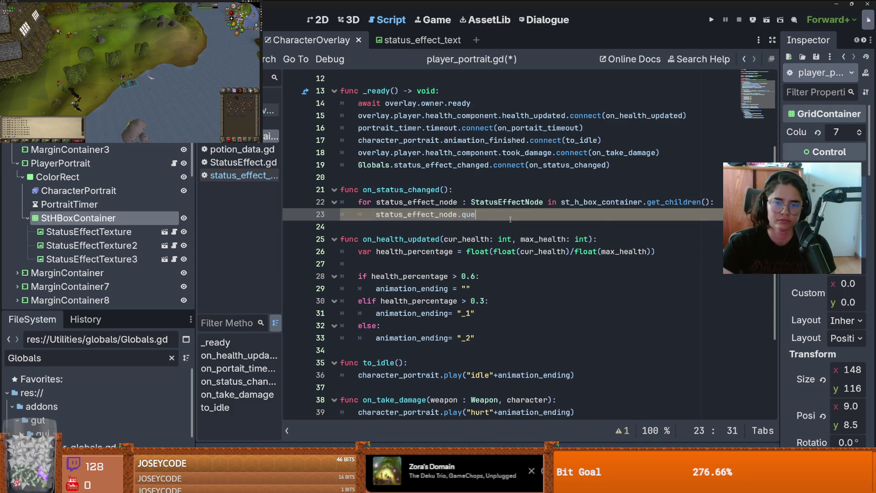
# - Complete the queue_free() call in the first loop so old status effect nodes are freed
pyautogui.press('BackSpace')
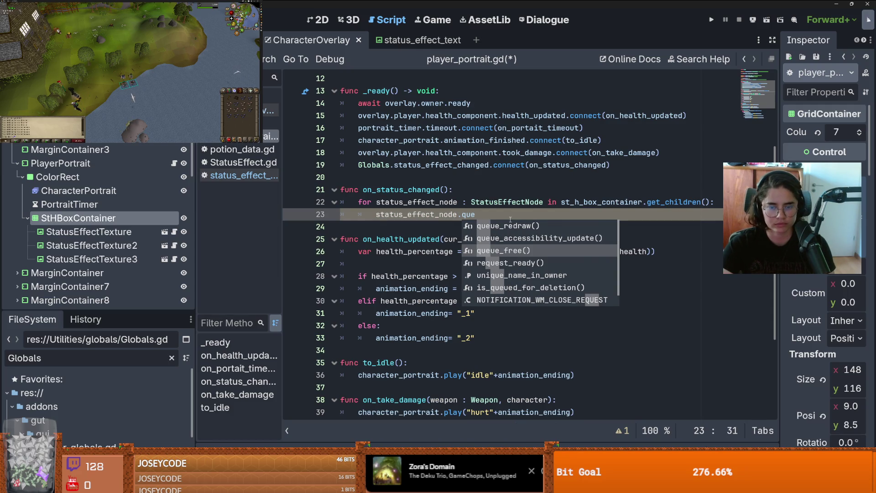
pyautogui.click(505, 258)
pyautogui.hotkey('ctrl', 'BackSpace')
pyautogui.hotkey('ctrl', 'BackSpace')
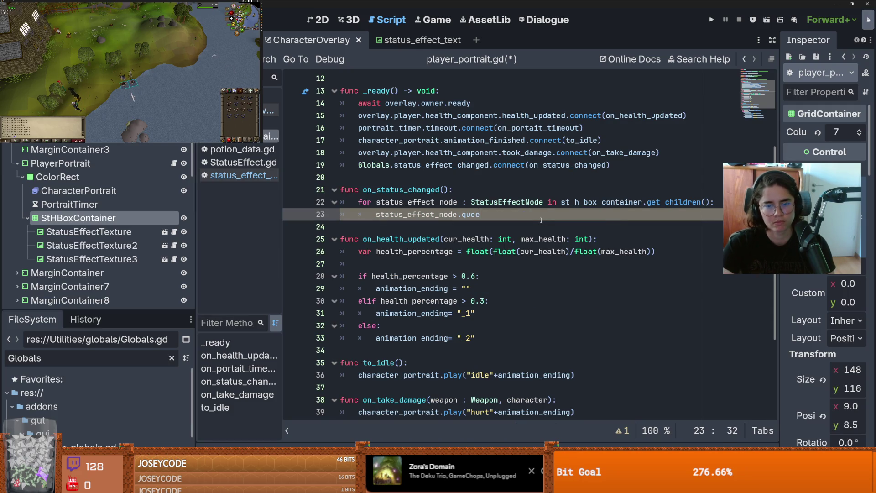
pyautogui.write('q')
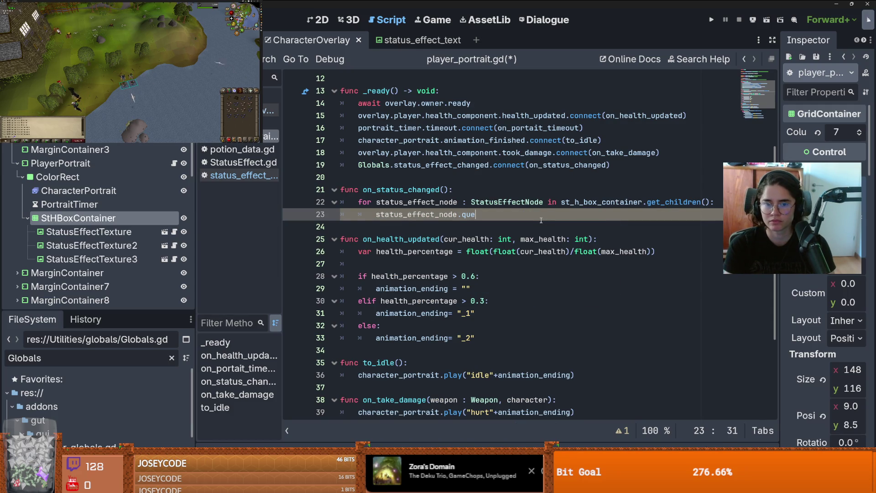
pyautogui.press('Down')
pyautogui.press('Return')
pyautogui.press('Return')
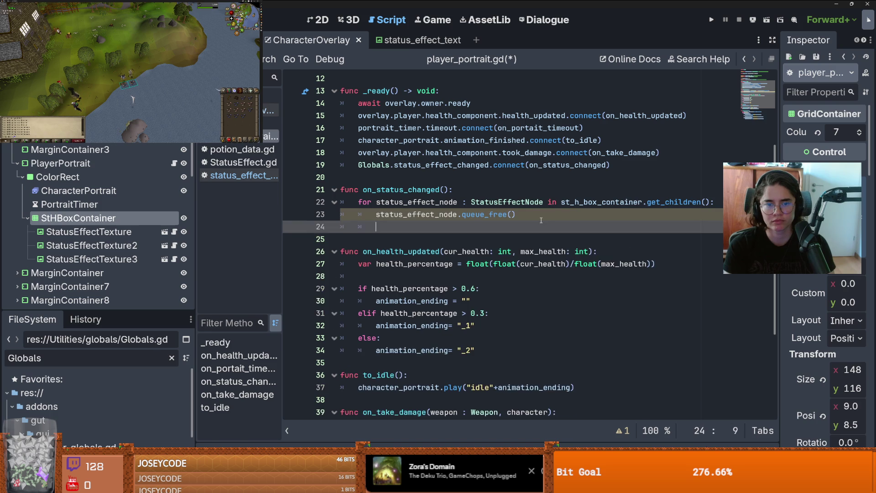
pyautogui.press('BackSpace')
pyautogui.press('Return')
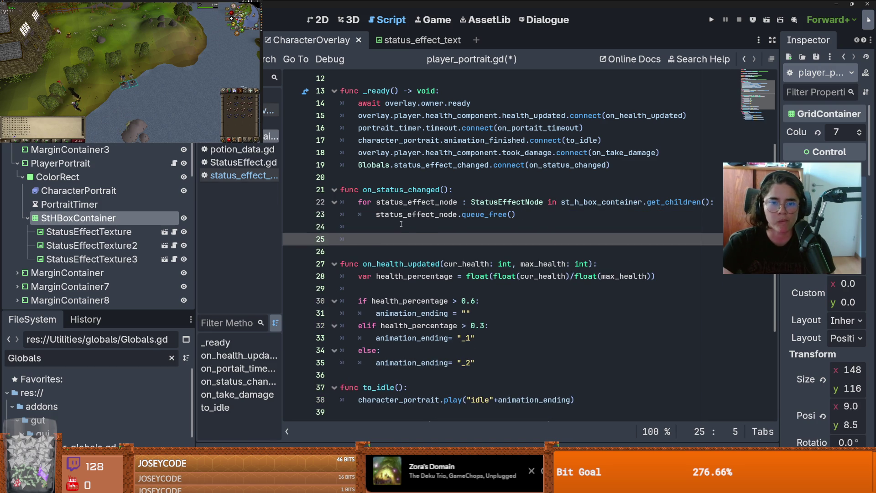
# - Add the loop 'for status_effect : StatusEffect in Globals.player_status_effects:'
pyautogui.write('for ')
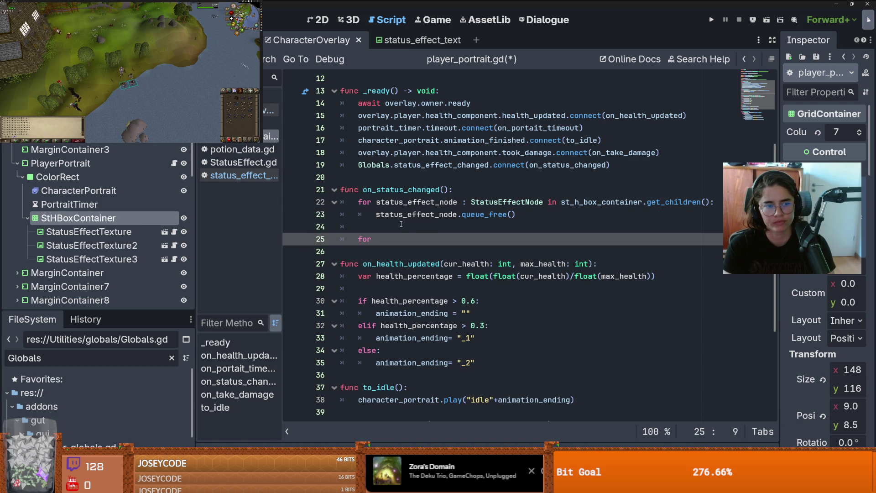
pyautogui.write('status_effect')
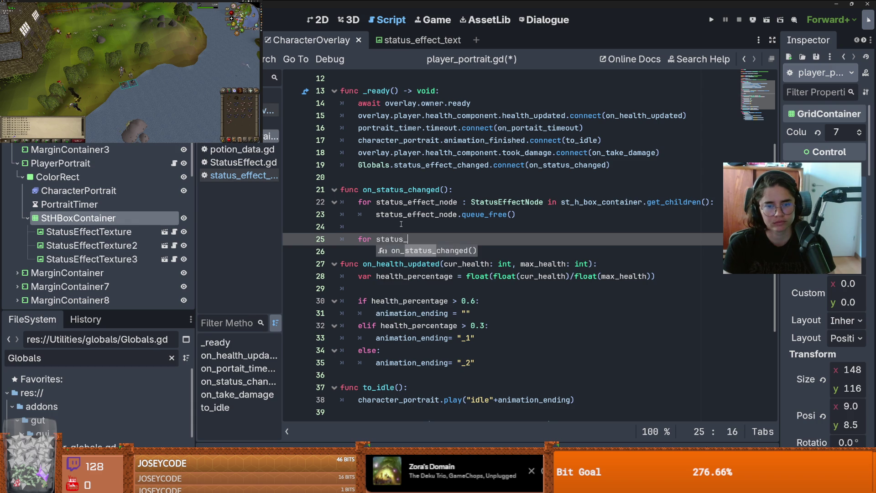
pyautogui.write(' : Sta')
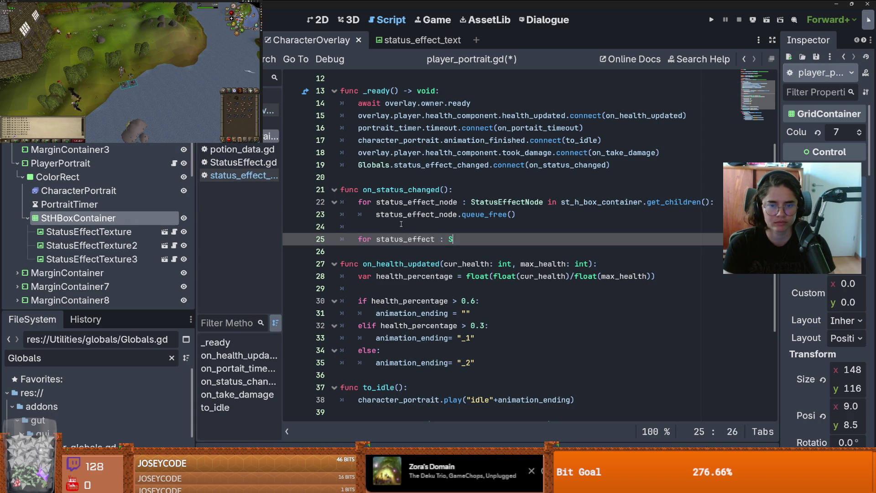
pyautogui.write('tusEffect in ')
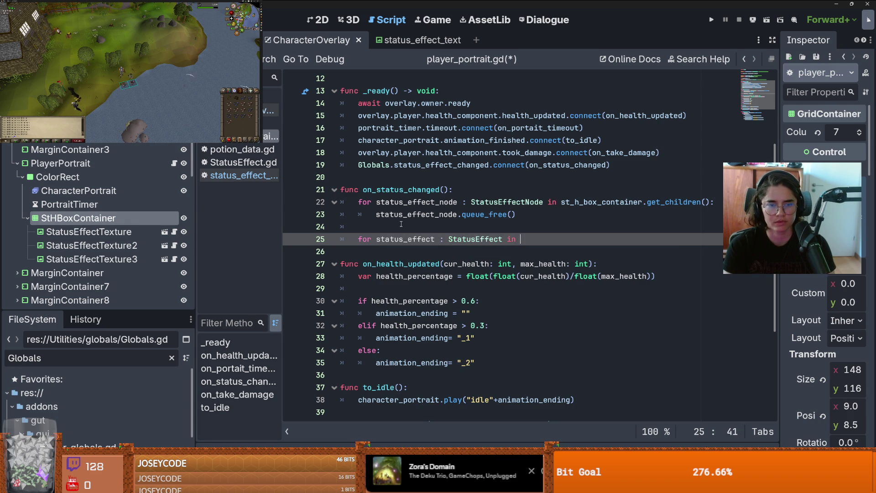
pyautogui.write('Globals.')
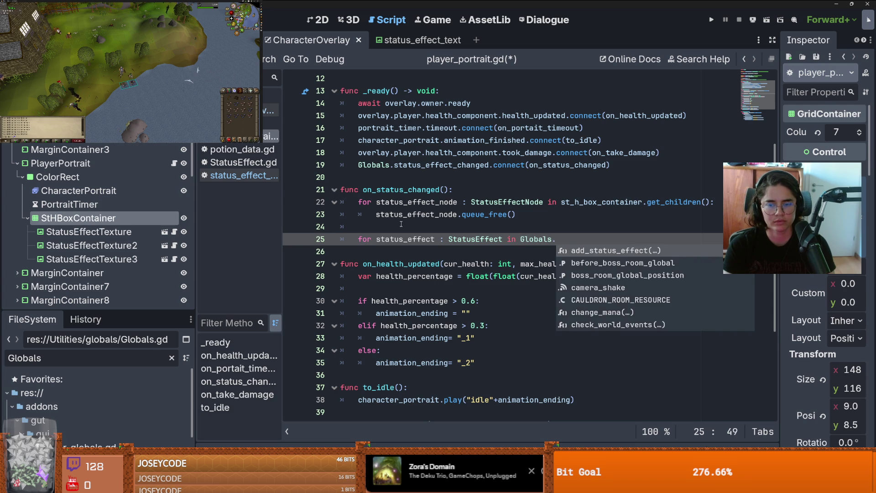
pyautogui.write('player')
pyautogui.press('Down')
pyautogui.press('Down')
pyautogui.press('Return')
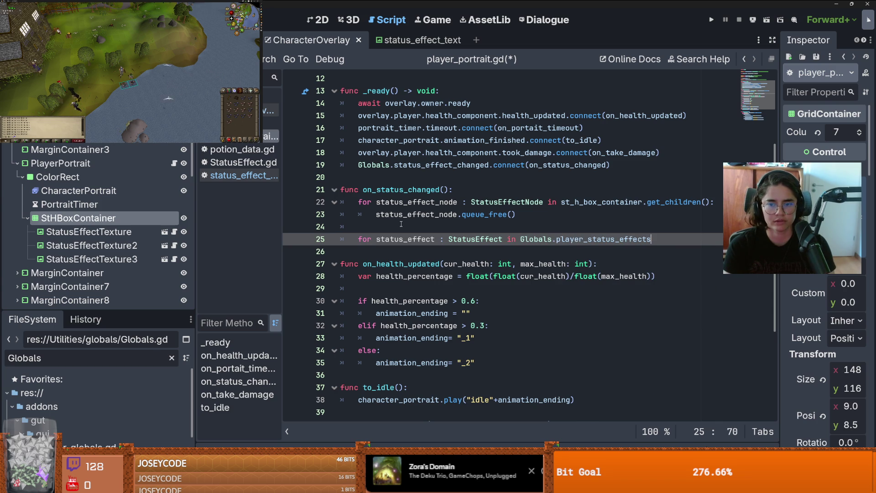
pyautogui.write(':')
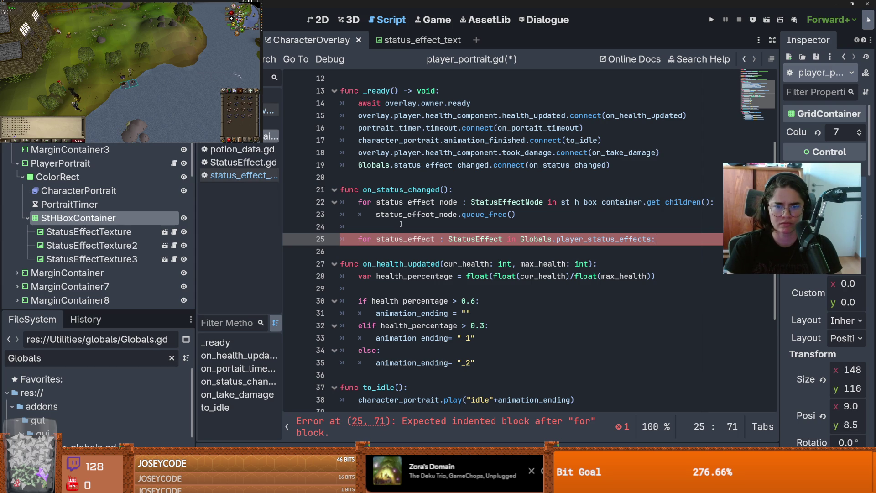
# - Inside the new loop, begin a StatusEffectNode-typed variable with an unfinished assignment
pyautogui.press('Return')
pyautogui.write('pas')
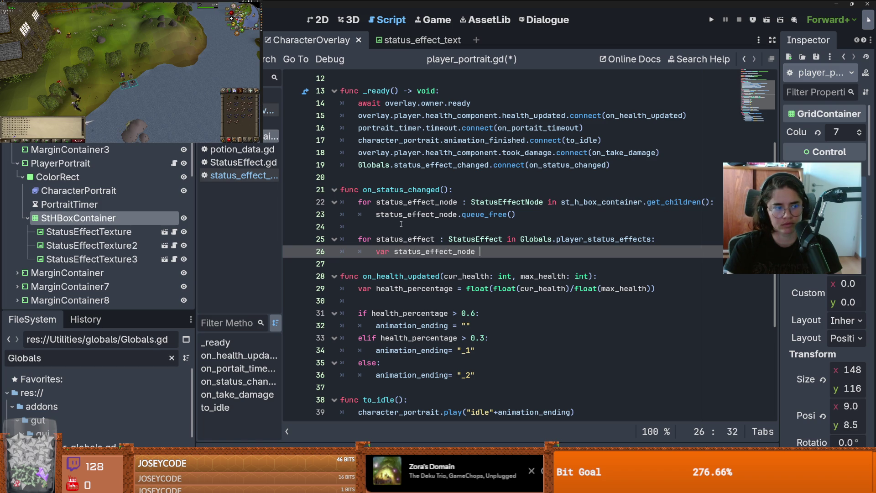
pyautogui.write('atusEff')
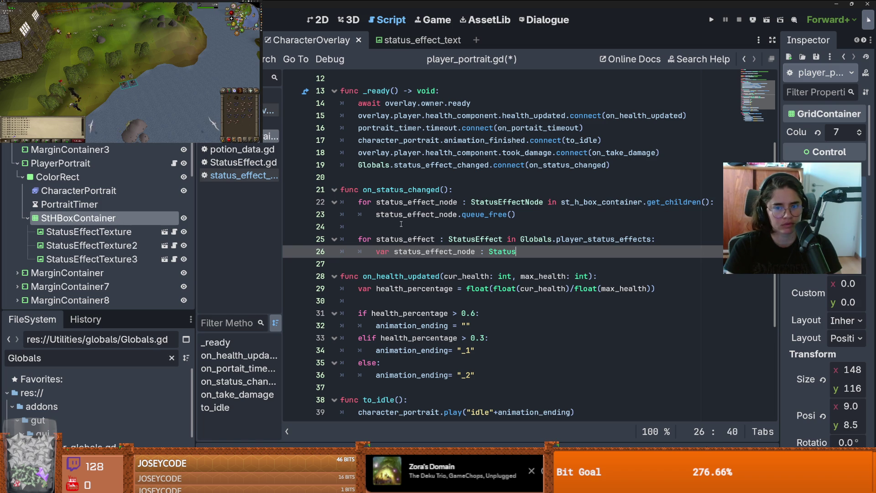
pyautogui.press('Return')
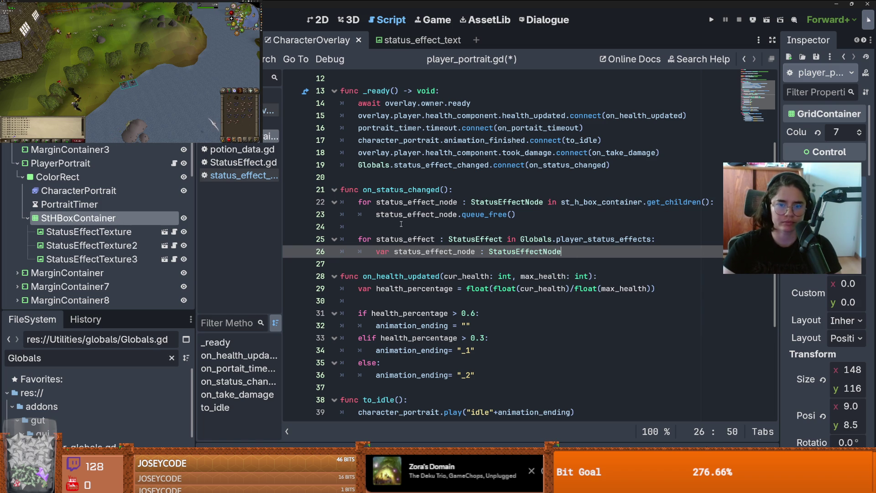
pyautogui.write('y =')
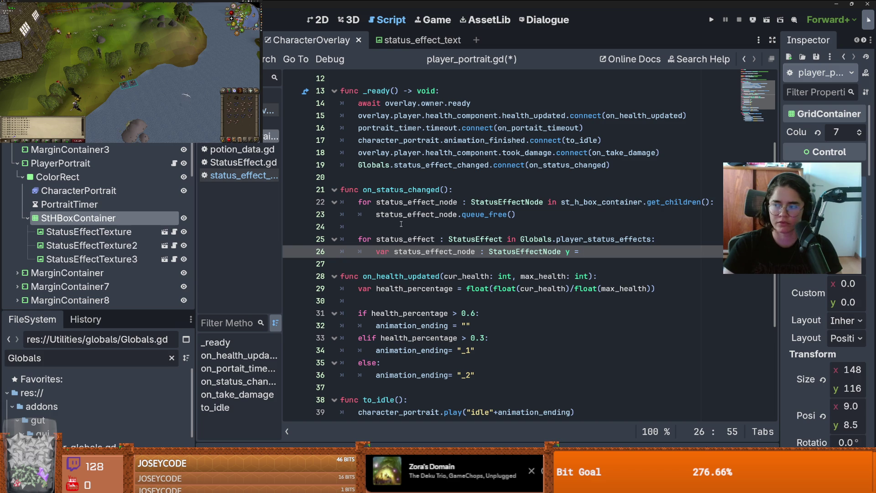
pyautogui.press('BackSpace')
pyautogui.press('BackSpace')
pyautogui.press('BackSpace')
pyautogui.write('=')
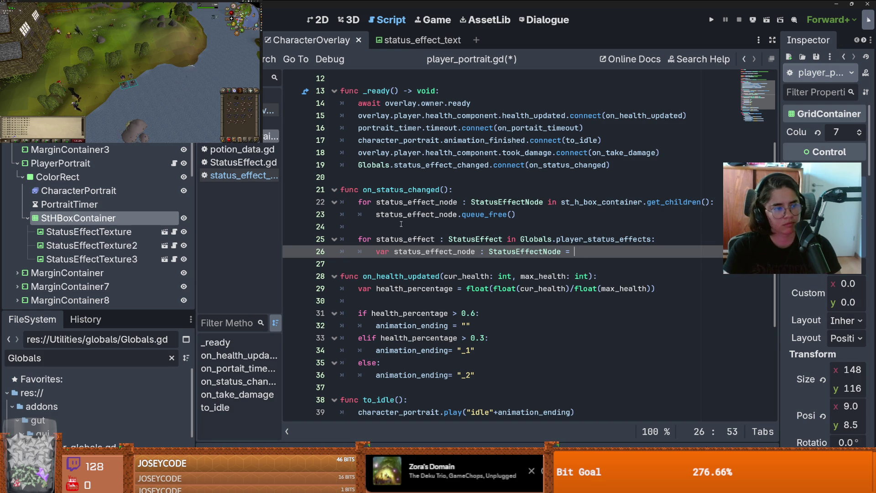
# - Add an empty line below the member variable declarations
pyautogui.scroll(1, 436, 254)
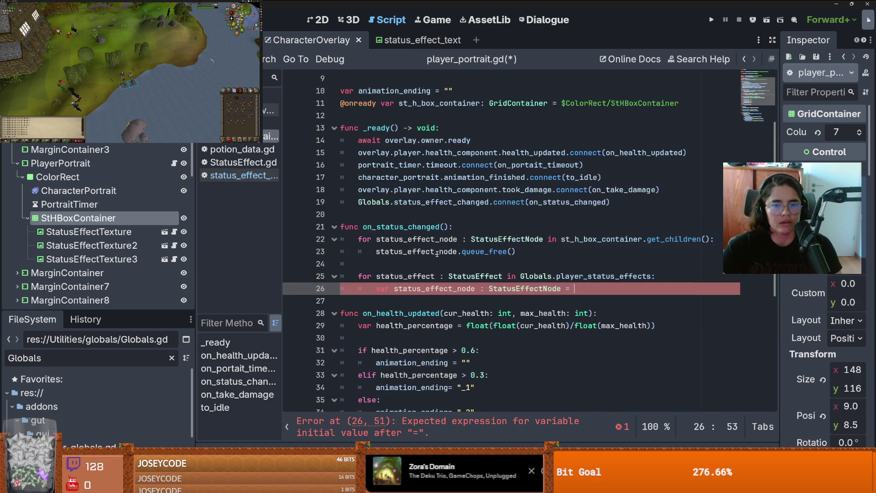
pyautogui.scroll(3, 437, 254)
pyautogui.click(408, 214)
pyautogui.press('Return')
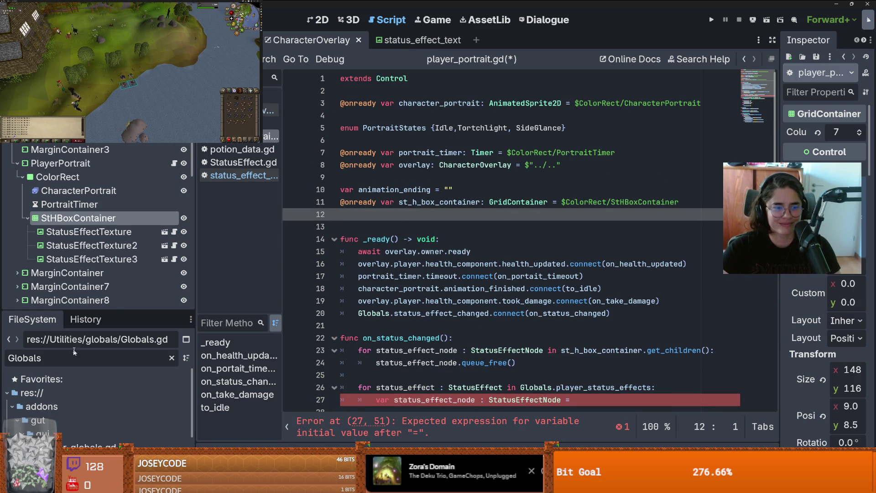
# - Filter the file tree for 'status' and preload status_effect_node.tscn as a constant
pyautogui.click(73, 357)
pyautogui.write('status')
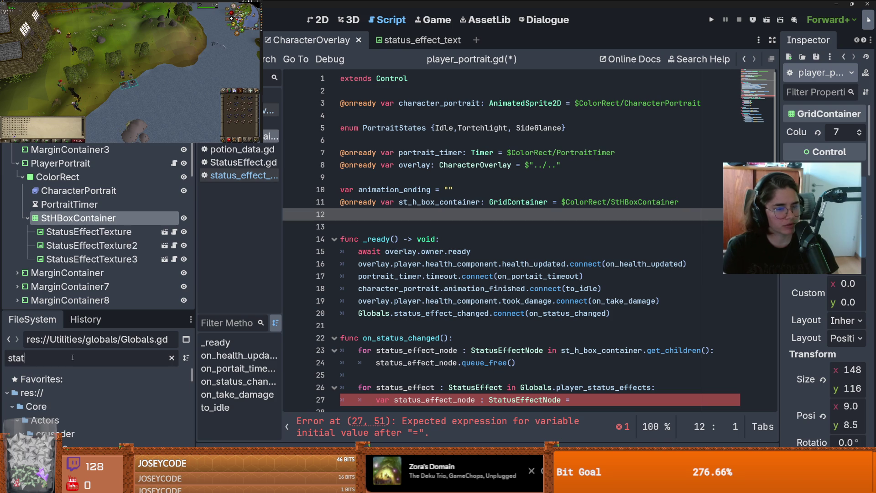
pyautogui.moveTo(118, 308); pyautogui.dragTo(117, 101)
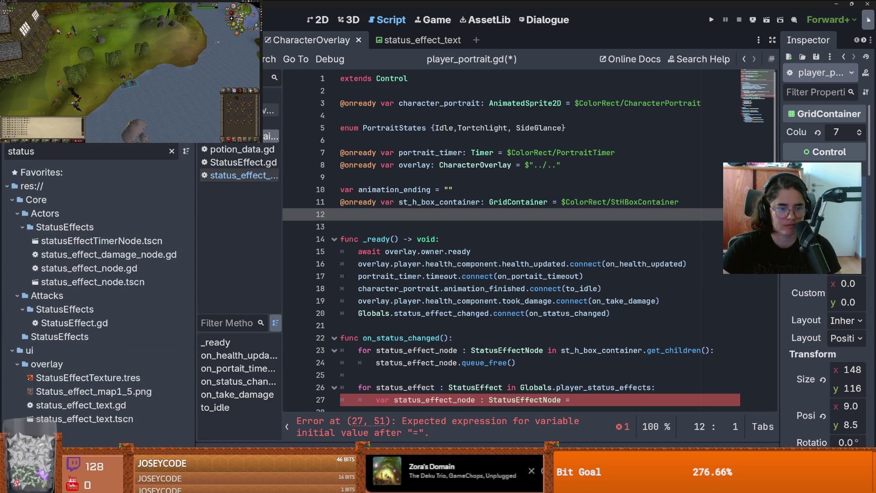
pyautogui.moveTo(111, 283)
pyautogui.mouseDown()
pyautogui.moveTo(349, 228)
pyautogui.moveTo(502, 214)
pyautogui.mouseUp()
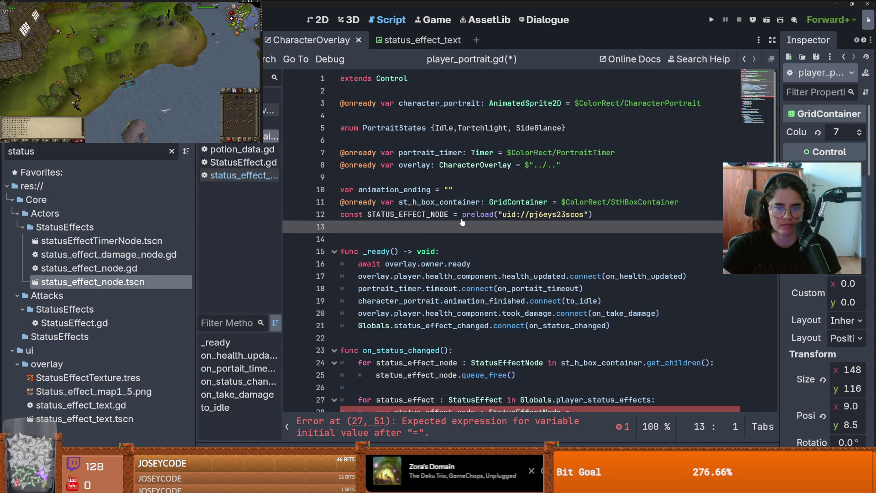
# - Assign the loop variable from STATUS_EFFECT_NODE.instantiate() and save player_portrait.gd
pyautogui.scroll(-5, 528, 245)
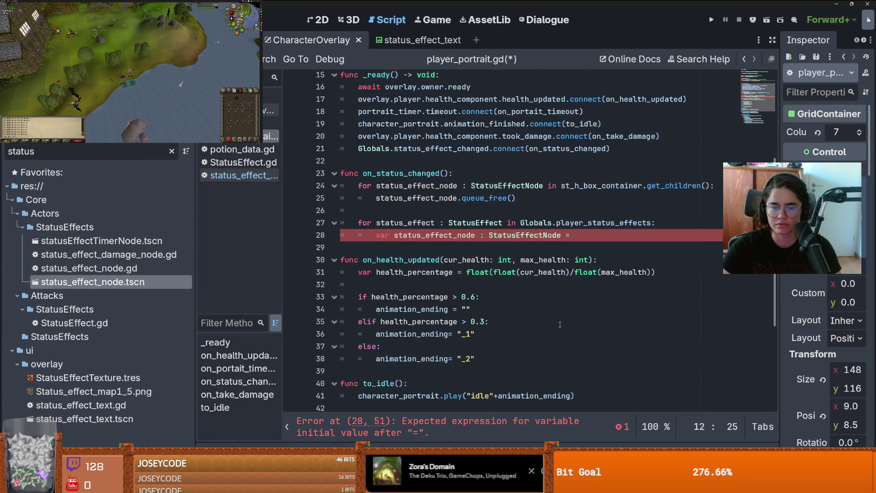
pyautogui.click(582, 227)
pyautogui.write('STATUS_EFFECT_NODE.new')
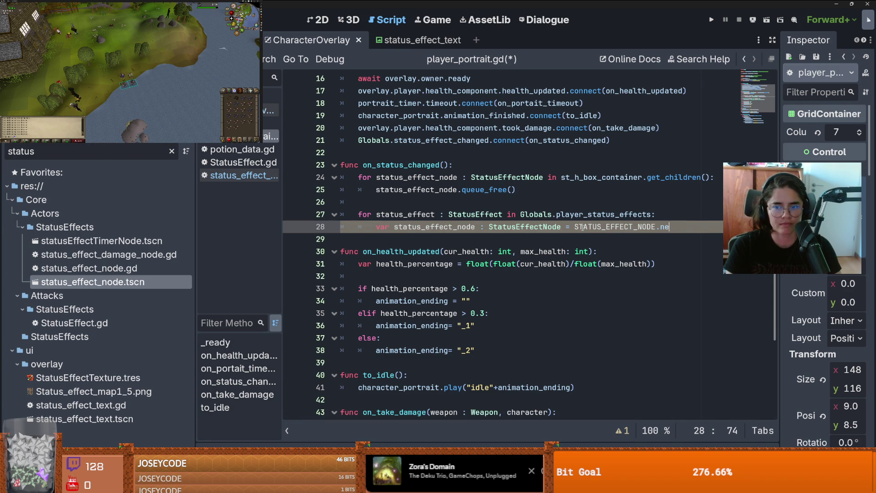
pyautogui.press('Return')
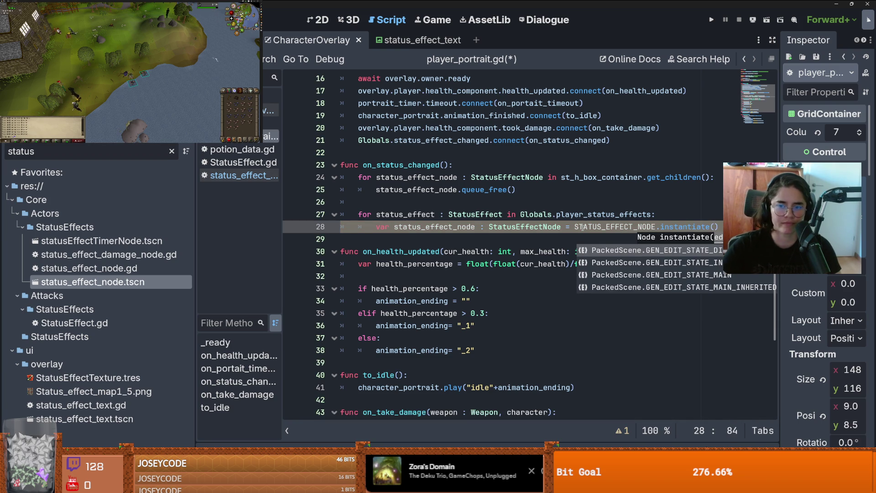
pyautogui.press('Escape')
pyautogui.press('Return')
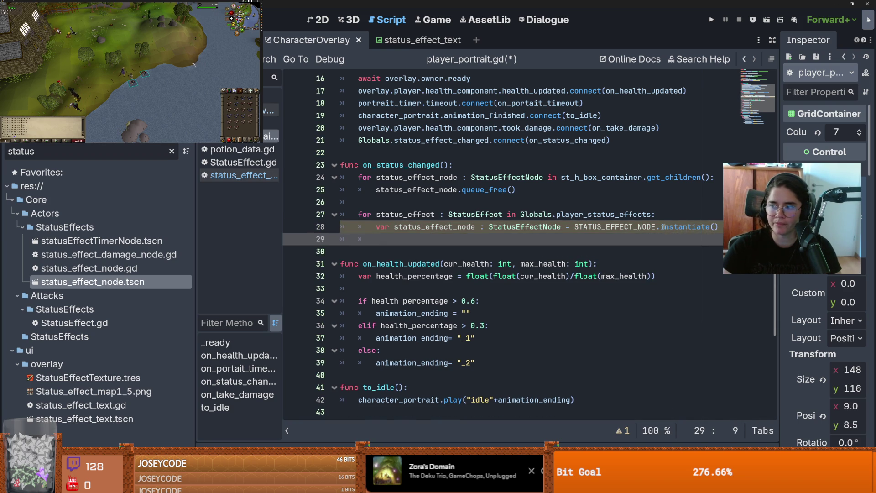
pyautogui.hotkey('ctrl', 's')
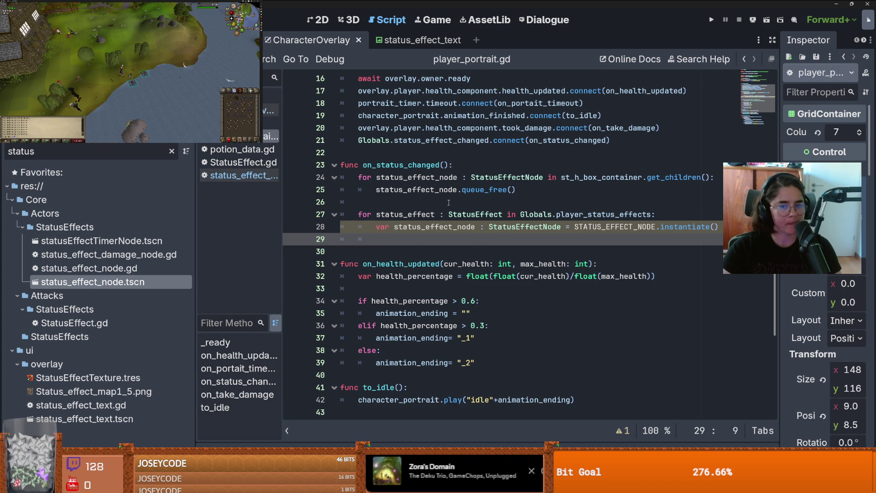
# - Delete the extra blank line above _ready, save, and return below the instantiate line
pyautogui.scroll(1, 449, 203)
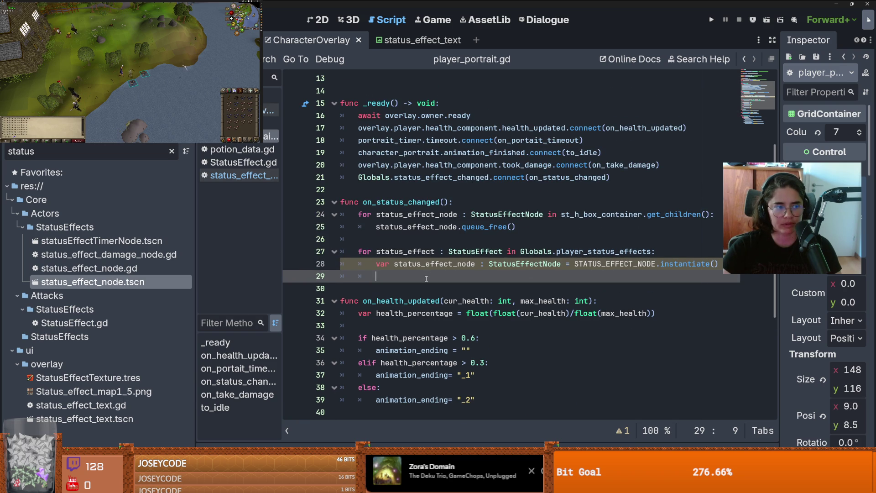
pyautogui.scroll(1, 447, 271)
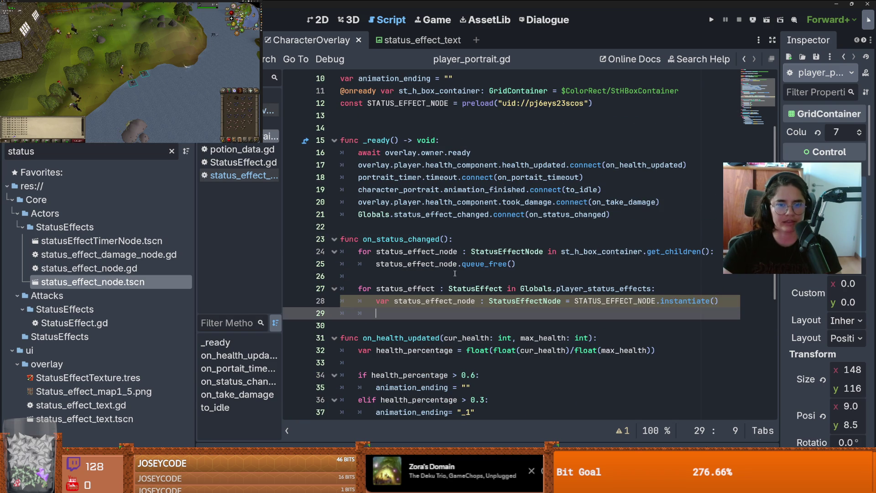
pyautogui.click(456, 127)
pyautogui.press('BackSpace')
pyautogui.hotkey('ctrl', 's')
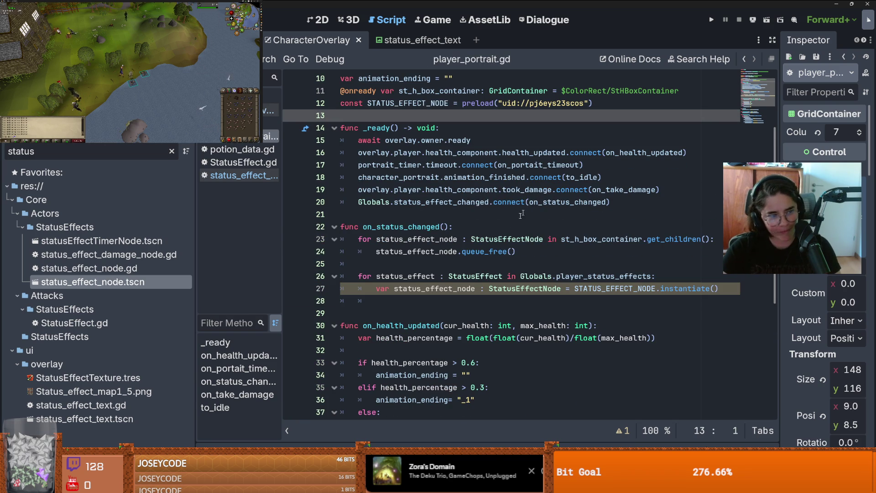
pyautogui.scroll(-1, 456, 237)
pyautogui.click(436, 263)
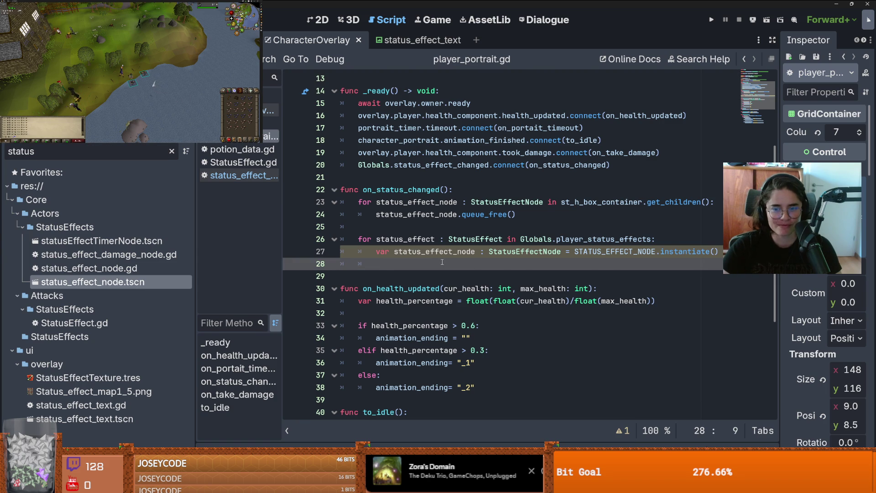
pyautogui.scroll(4, 442, 262)
pyautogui.scroll(-3, 443, 261)
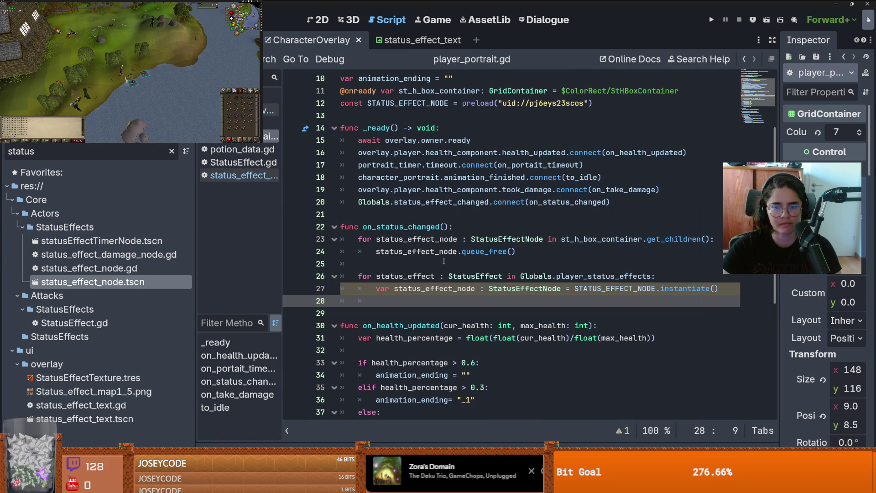
# - Jump to the StatusEffectNode definition, review set_status_effects, and enlarge the Scene dock
pyautogui.keyDown('ctrl'); pyautogui.click(517, 291); pyautogui.keyUp('ctrl')
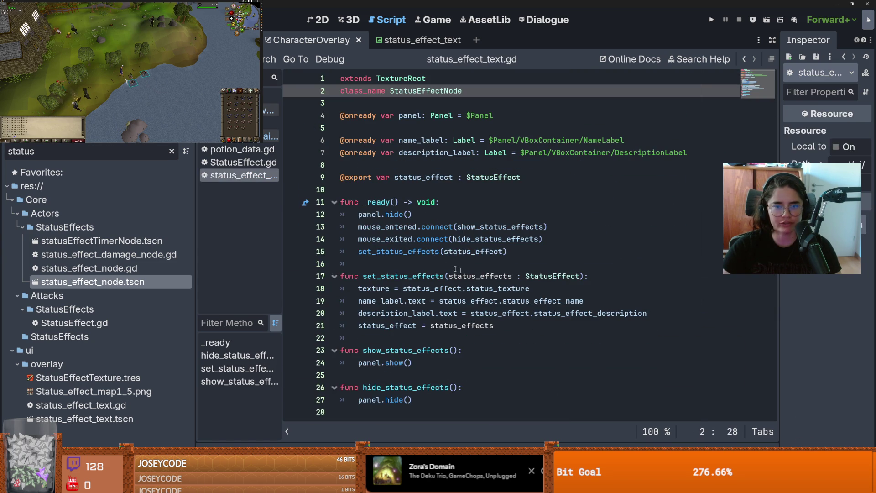
pyautogui.doubleClick(436, 276)
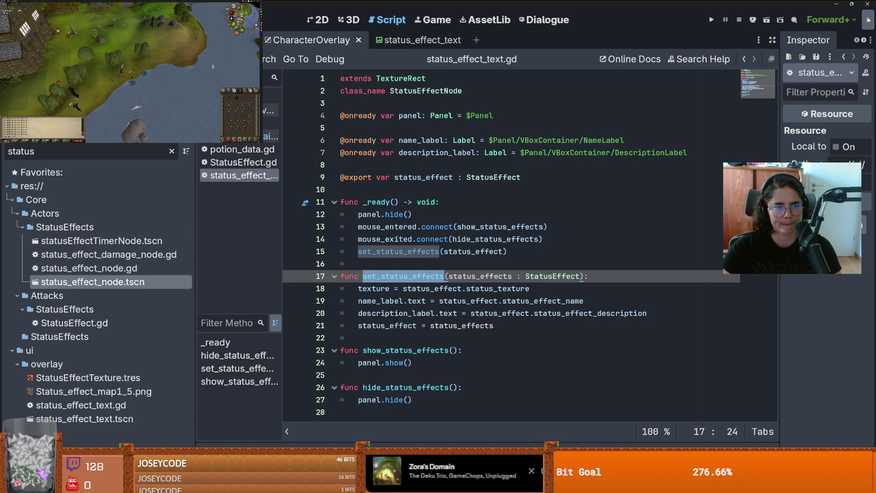
pyautogui.moveTo(142, 103); pyautogui.dragTo(143, 251)
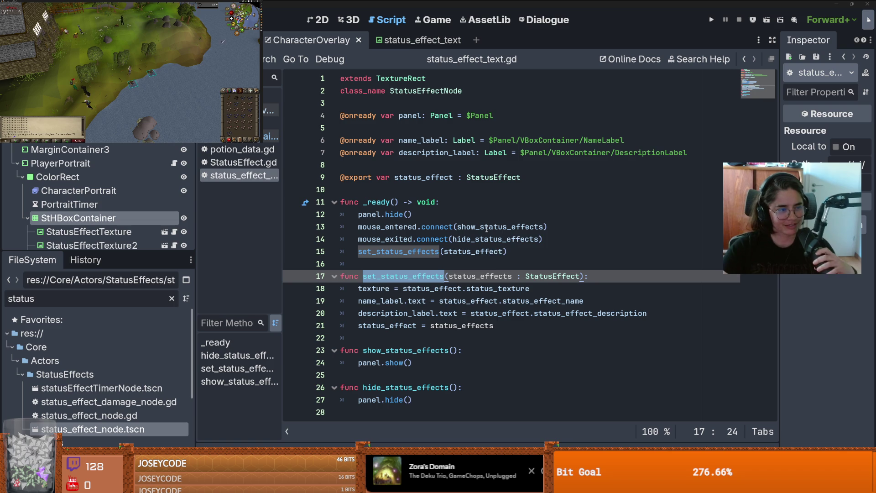
pyautogui.moveTo(486, 228)
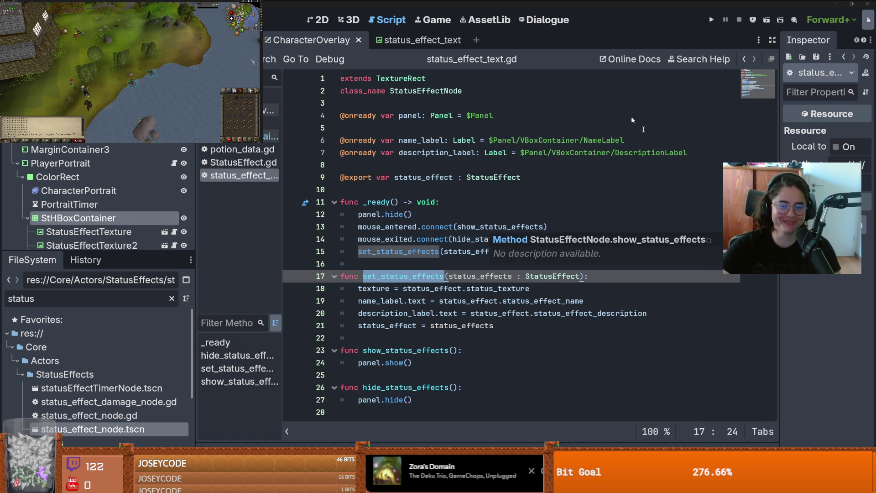
pyautogui.moveTo(98, 253); pyautogui.dragTo(98, 305)
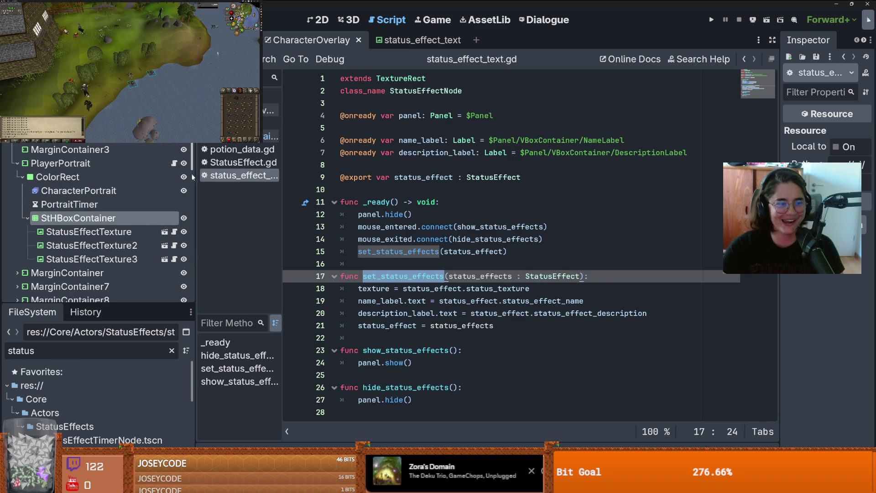
# - Save the script, collapse and re-expand StHBoxContainer, and save the scene
pyautogui.click(721, 264)
pyautogui.hotkey('ctrl', 's')
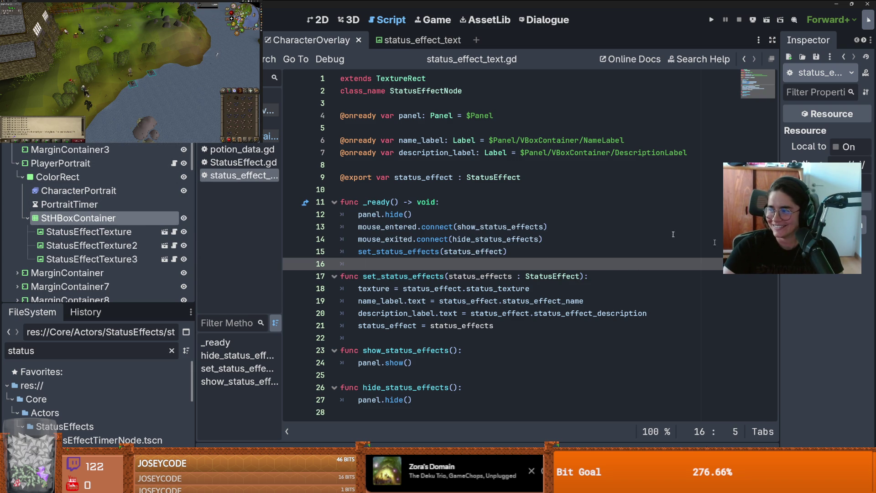
pyautogui.click(27, 218)
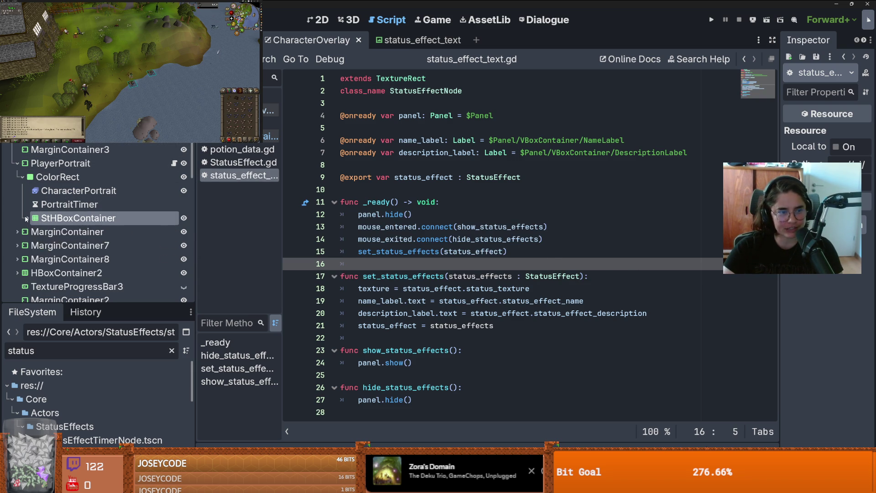
pyautogui.click(27, 219)
pyautogui.hotkey('ctrl', 's')
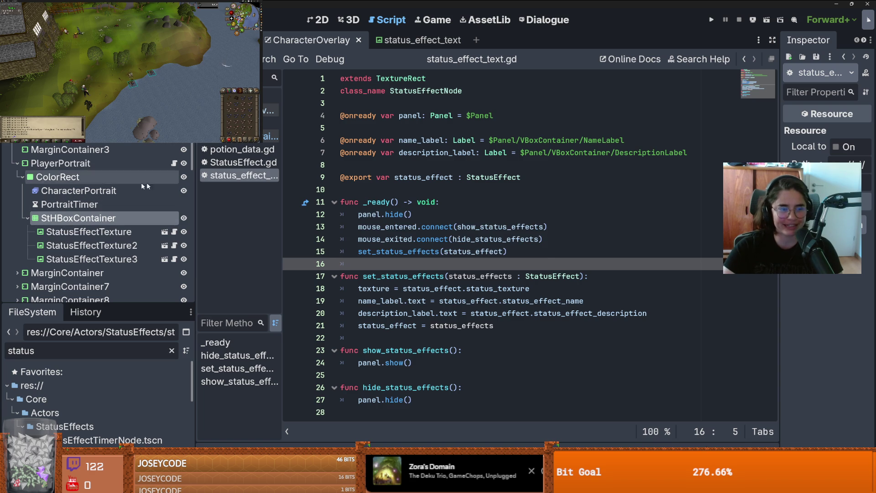
# - Reopen player_portrait.gd, delete the blank line before on_health_updated, and go to empty line 28
pyautogui.click(174, 163)
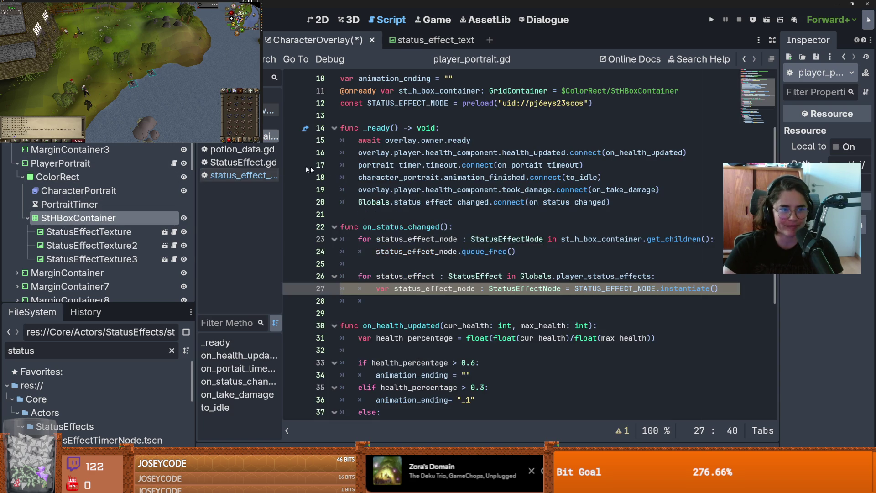
pyautogui.scroll(-2, 431, 240)
pyautogui.click(431, 240)
pyautogui.press('BackSpace')
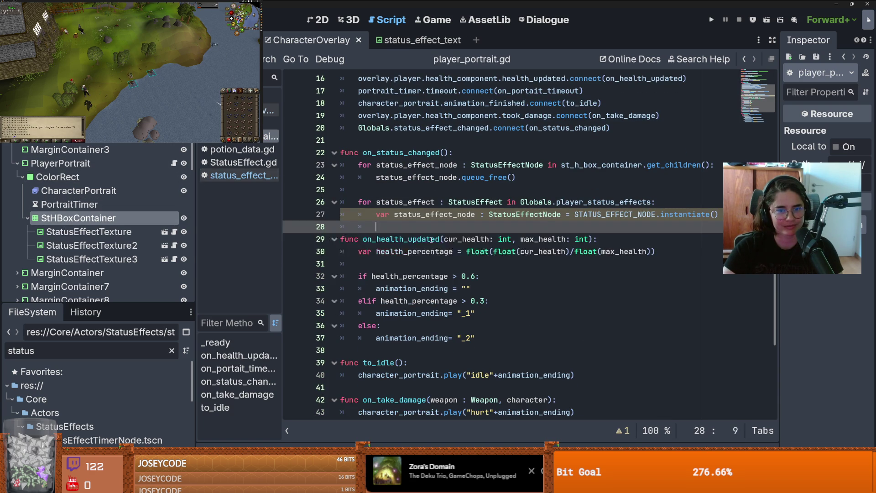
pyautogui.click(608, 214)
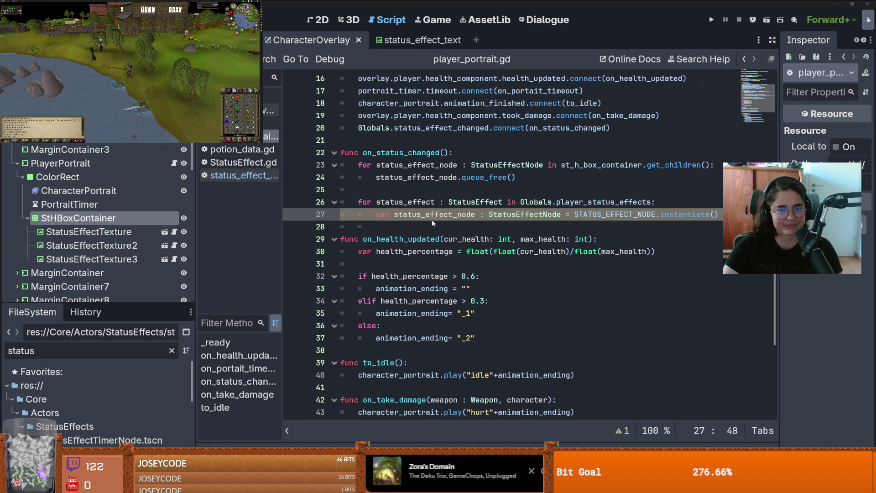
pyautogui.click(488, 224)
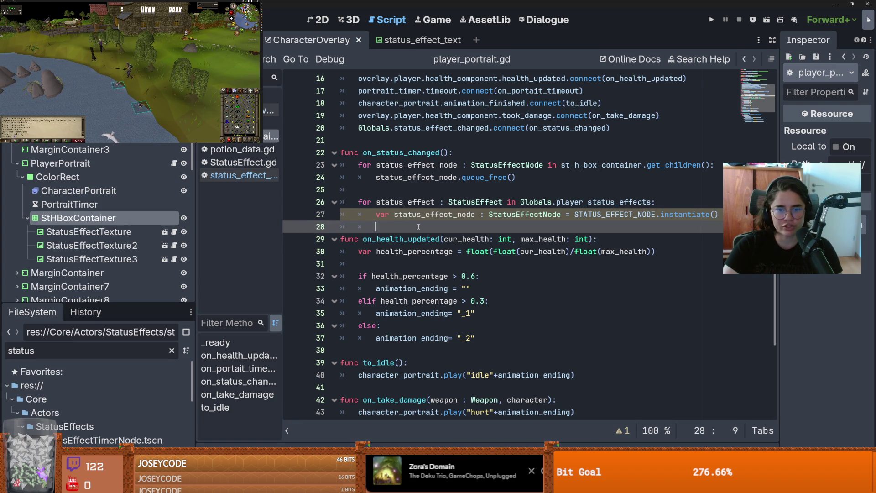
# - Add status_effect_node.set_status_effects(status_effect) inside the loop
pyautogui.write('sta')
pyautogui.press('Down')
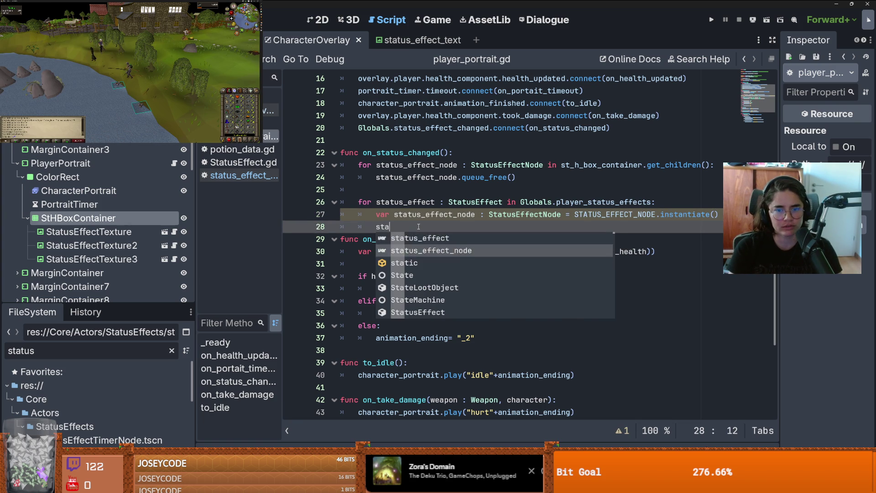
pyautogui.press('Return')
pyautogui.write('.se')
pyautogui.press('Return')
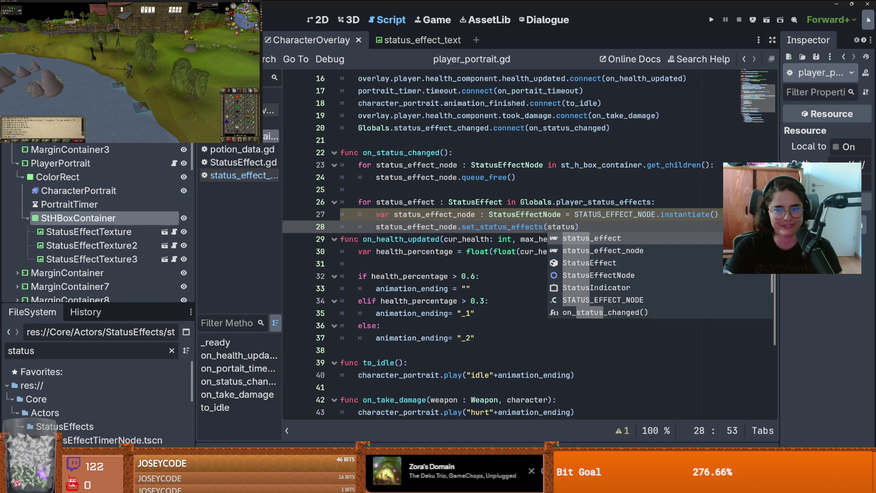
pyautogui.press('Return')
pyautogui.press('Return')
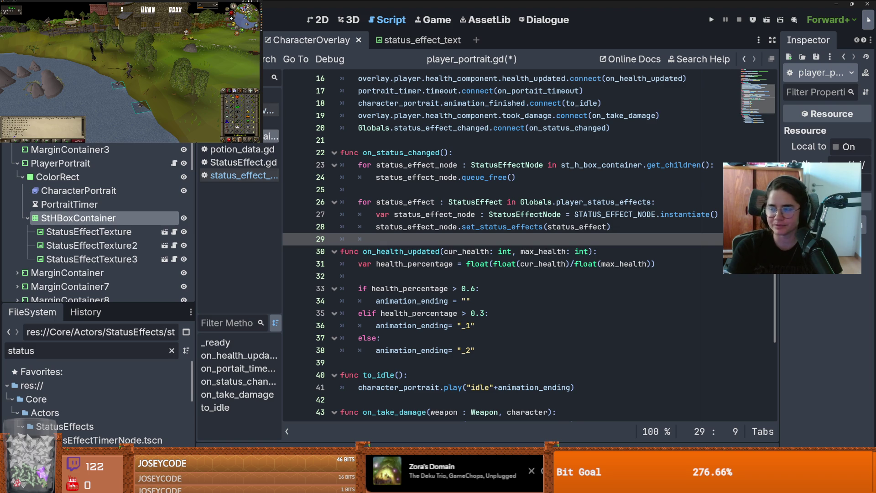
# - Add status_effect_node.show_status_effects() on the next line and save
pyautogui.write('st')
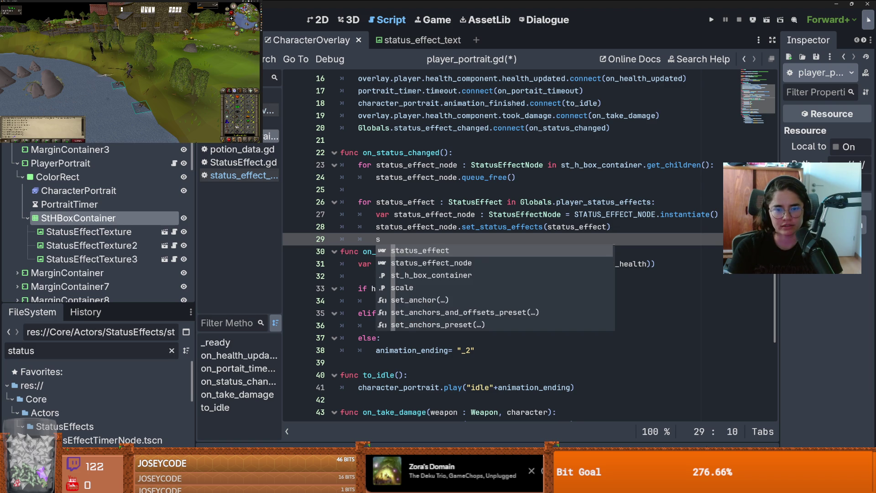
pyautogui.press('Down')
pyautogui.press('Return')
pyautogui.write('.sh')
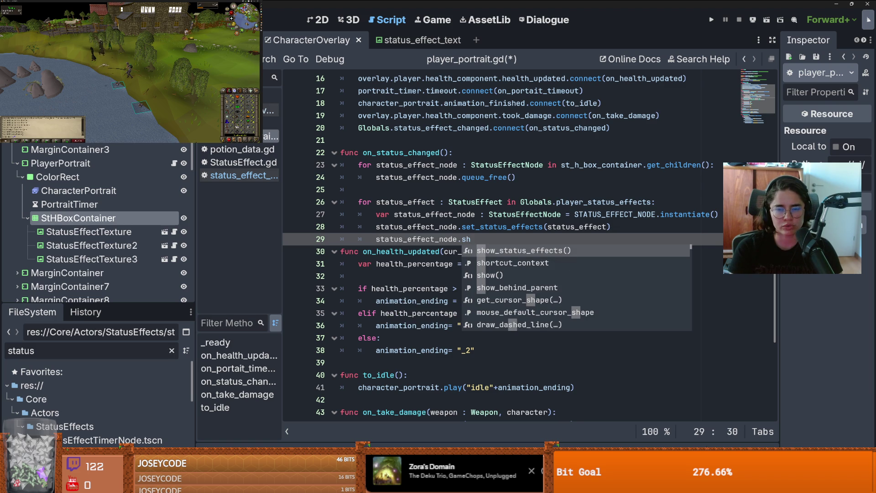
pyautogui.press('Return')
pyautogui.press('Return')
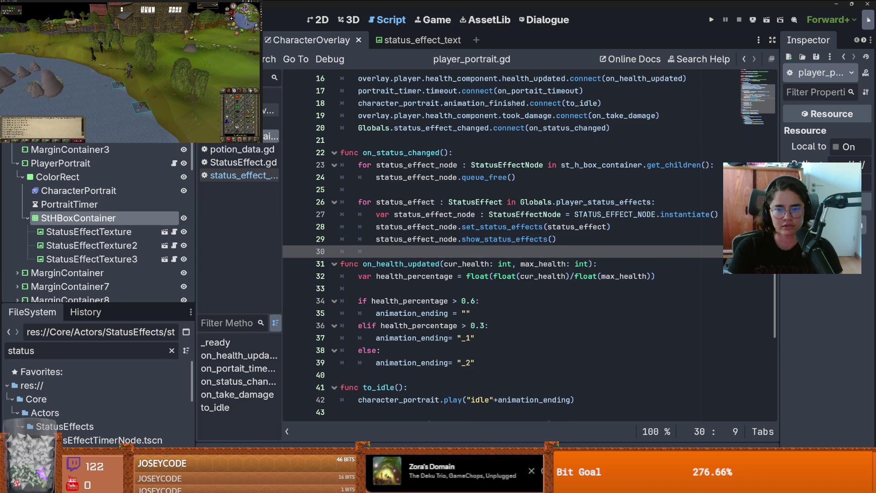
pyautogui.hotkey('ctrl', 's')
# - Copy the on_status_changed() name and add it as a call at the end of _ready
pyautogui.scroll(2, 446, 194)
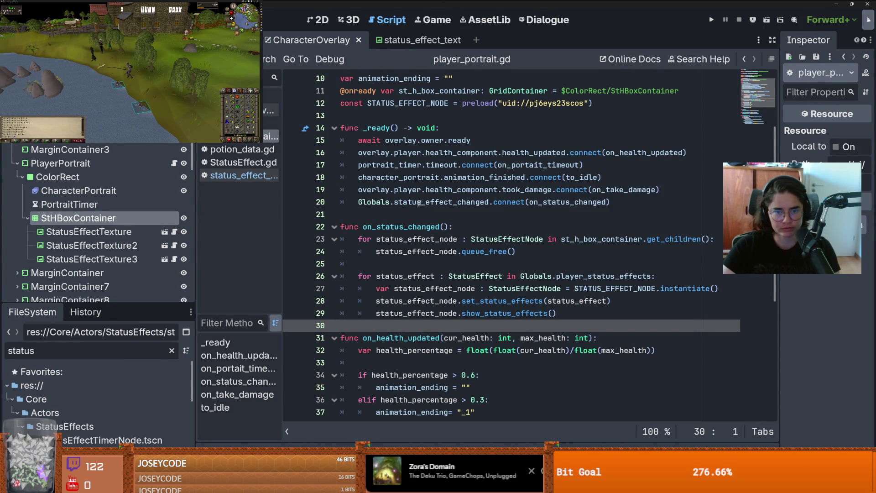
pyautogui.click(449, 226)
pyautogui.moveTo(449, 226); pyautogui.dragTo(364, 228)
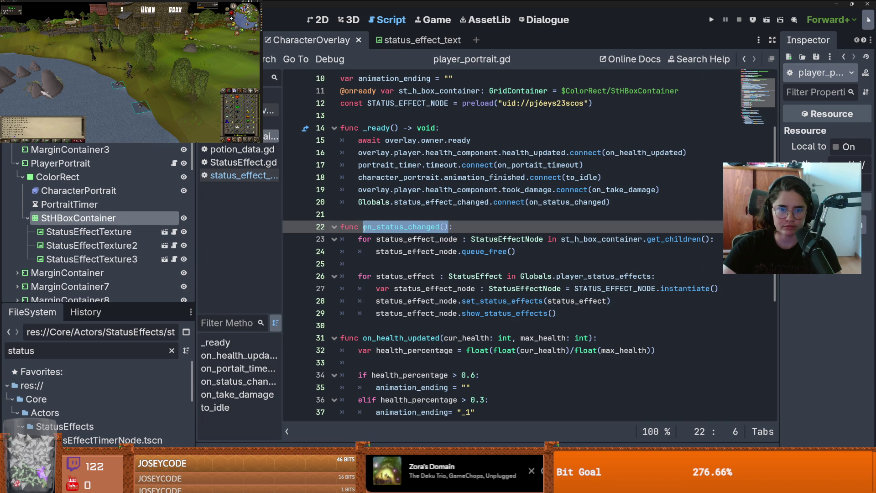
pyautogui.hotkey('ctrl', 'c')
pyautogui.press('Up')
pyautogui.press('Up')
pyautogui.press('End')
pyautogui.press('Return')
pyautogui.hotkey('ctrl', 'v')
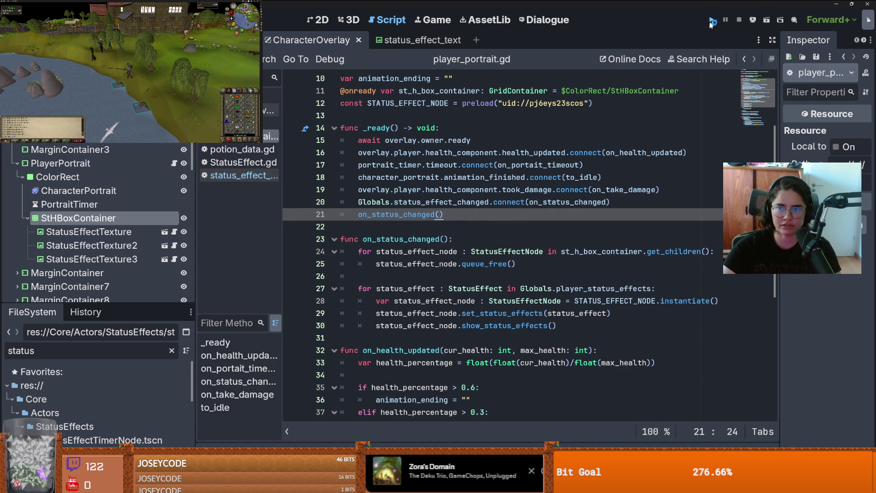
# - Run the game, hit the class-name parser error, and open the other StatusEffectNode declaration
pyautogui.click(712, 21)
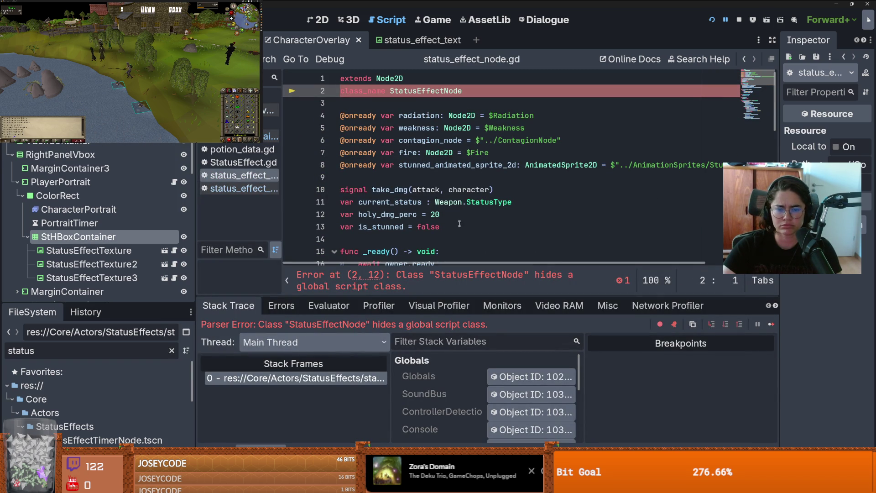
pyautogui.keyDown('ctrl'); pyautogui.click(419, 91); pyautogui.keyUp('ctrl')
pyautogui.scroll(-3, 447, 157)
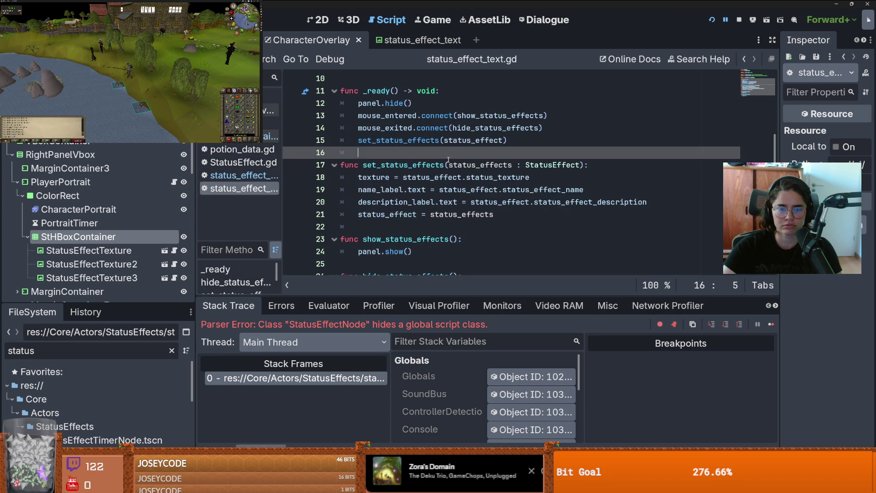
pyautogui.scroll(3, 448, 160)
pyautogui.press('F5')
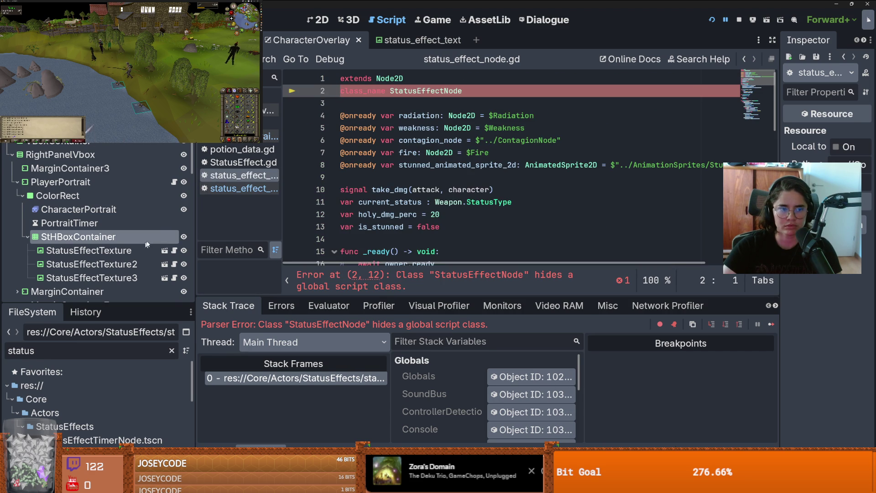
# - Widen the script list, check status_effect_node.gd's class name, then return to status_effect_text.gd
pyautogui.click(173, 250)
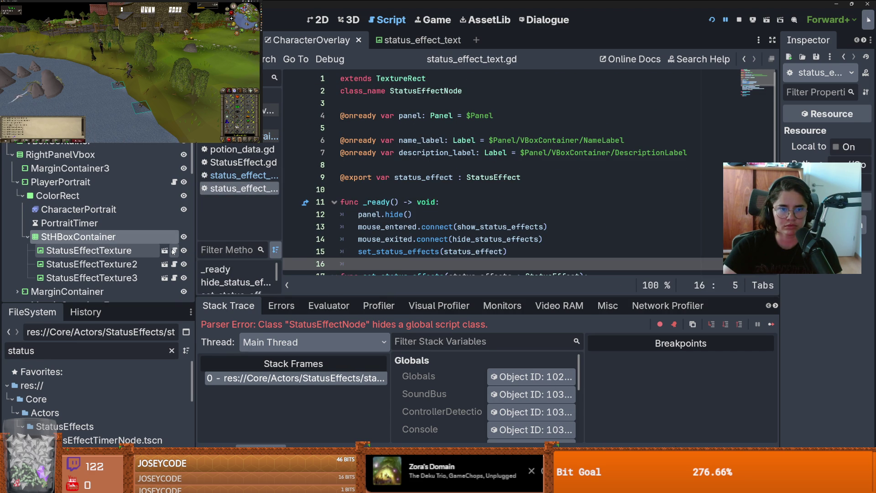
pyautogui.moveTo(281, 187); pyautogui.dragTo(354, 200)
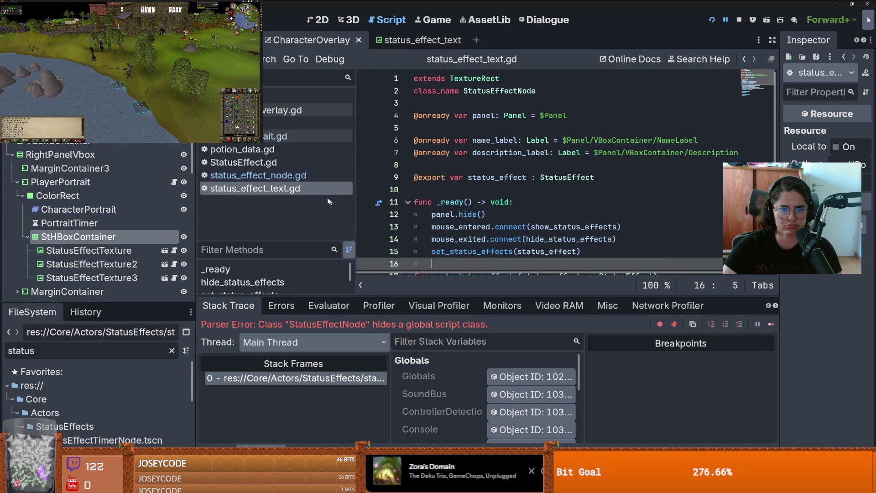
pyautogui.rightClick(296, 189)
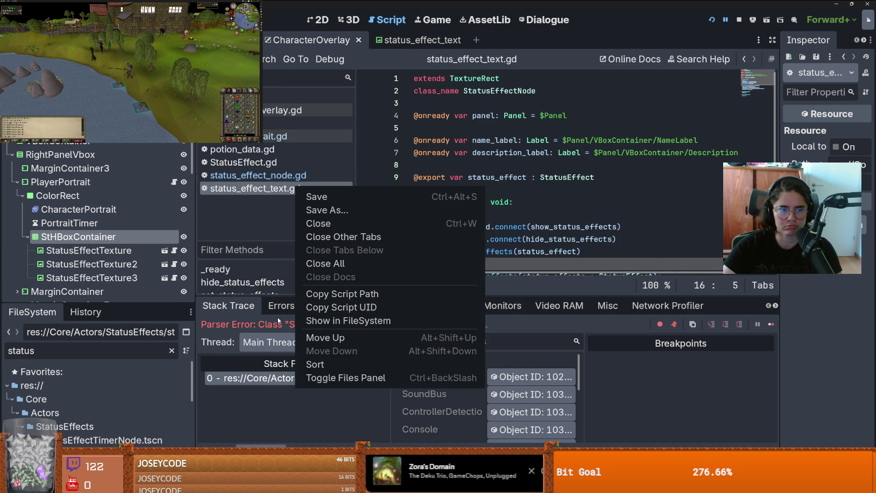
pyautogui.click(175, 251)
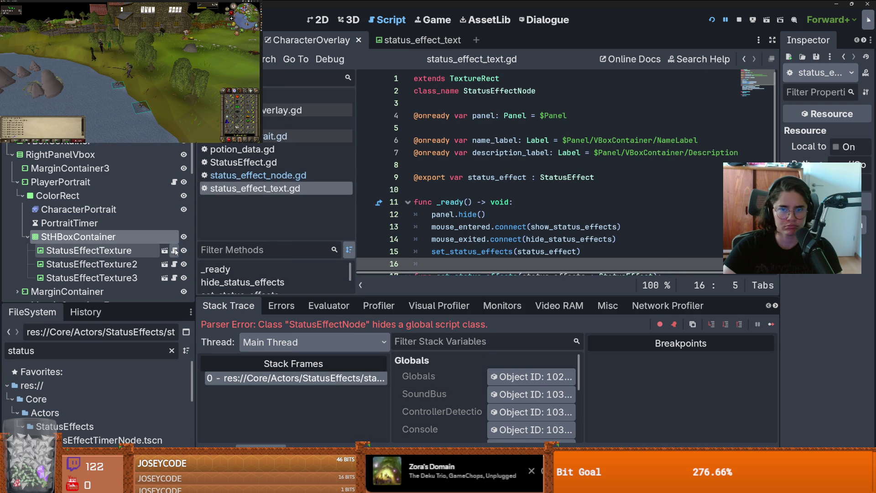
pyautogui.click(276, 175)
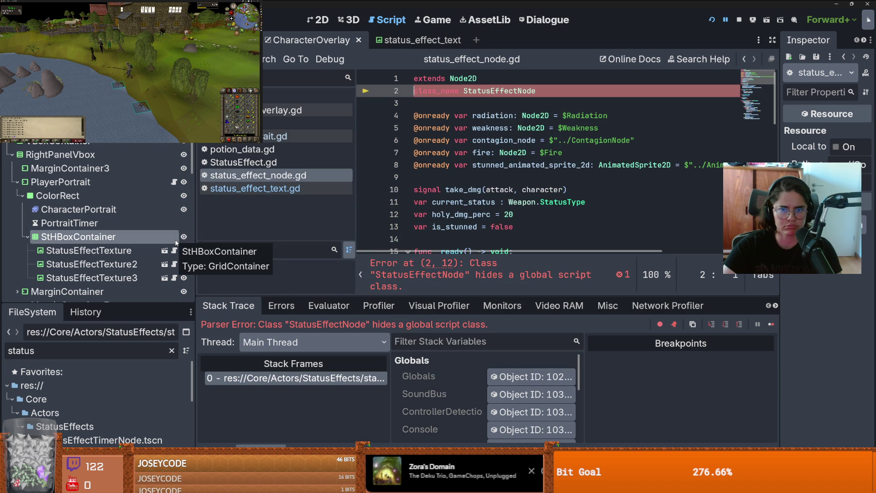
pyautogui.scroll(-4, 404, 213)
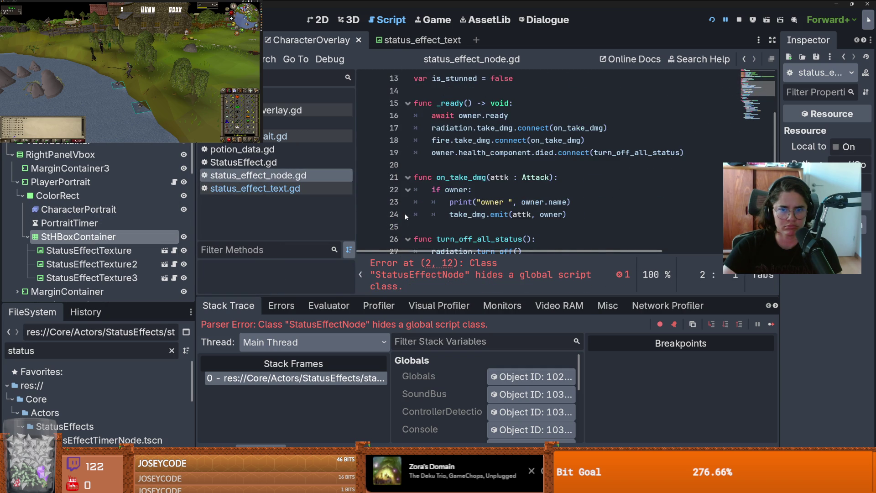
pyautogui.scroll(3, 404, 213)
pyautogui.scroll(1, 464, 209)
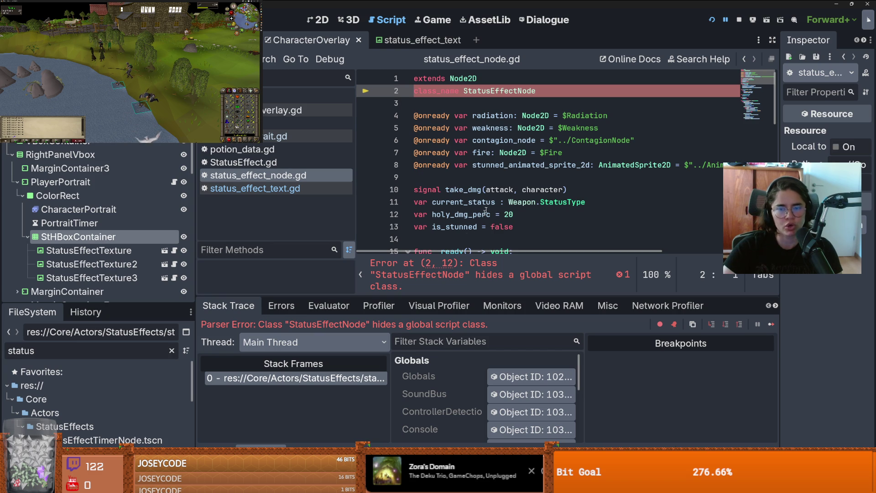
pyautogui.click(256, 188)
# - Rename the class_name in status_effect_text.gd to StatusEffectTexture and save
pyautogui.click(531, 91)
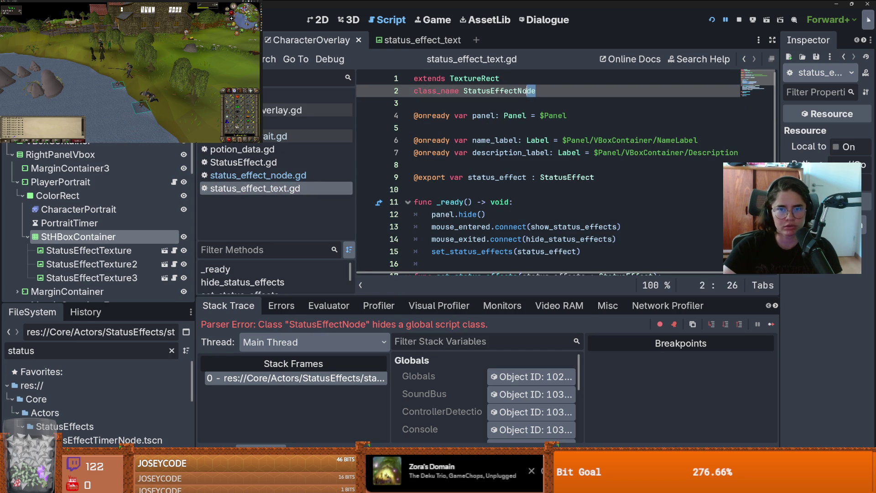
pyautogui.press('Delete')
pyautogui.press('Delete')
pyautogui.press('BackSpace')
pyautogui.press('BackSpace')
pyautogui.write('Texture')
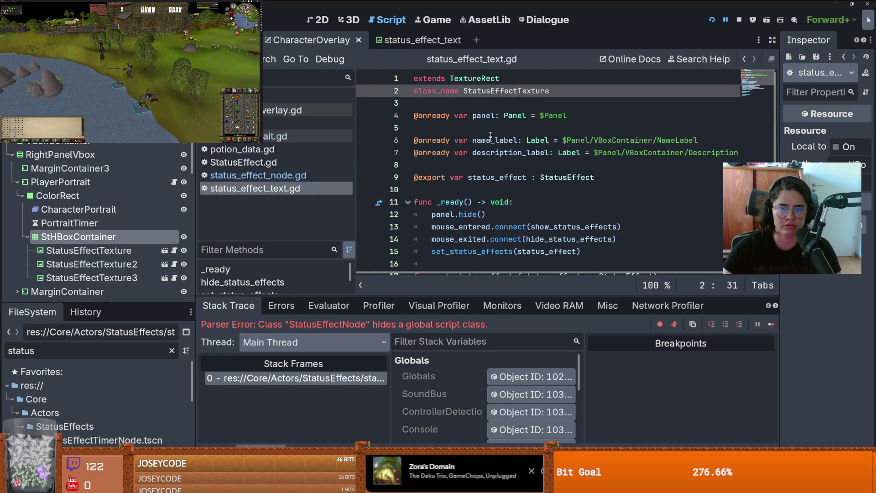
pyautogui.scroll(-4, 517, 192)
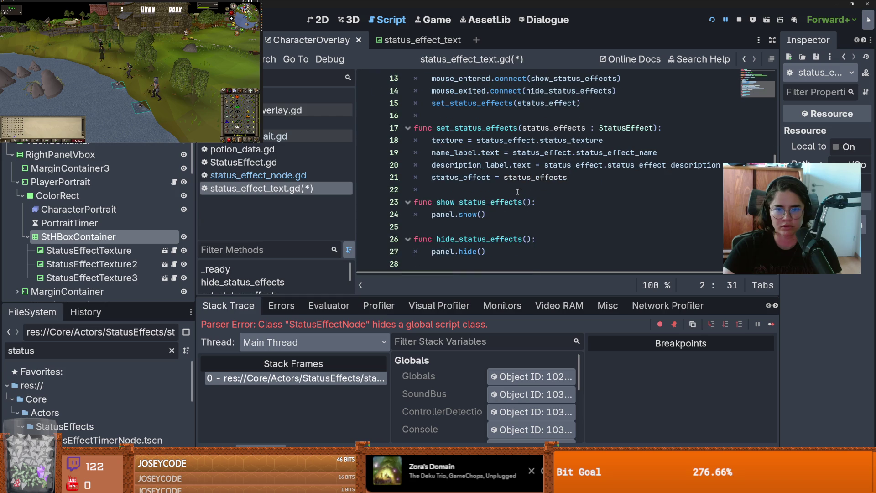
pyautogui.hotkey('ctrl', 's')
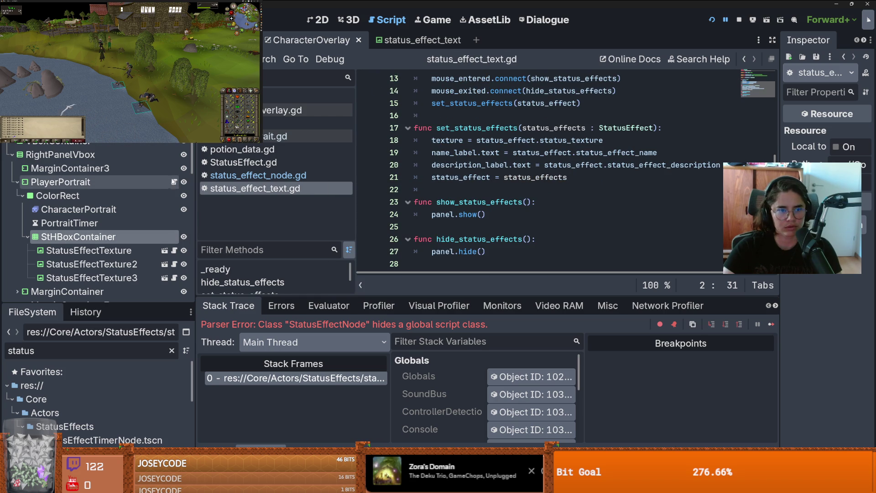
# - In player_portrait.gd, change the line 24 type hint to StatusEffectTexture
pyautogui.click(174, 182)
pyautogui.scroll(-1, 488, 214)
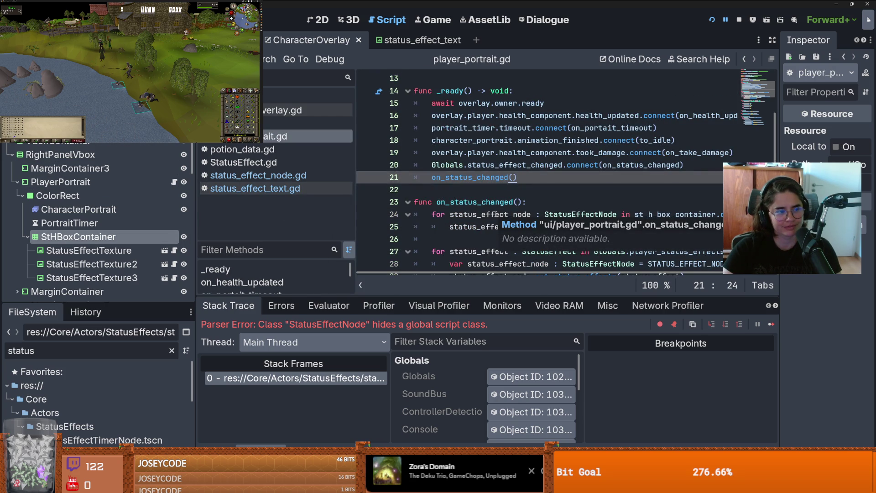
pyautogui.scroll(-1, 496, 214)
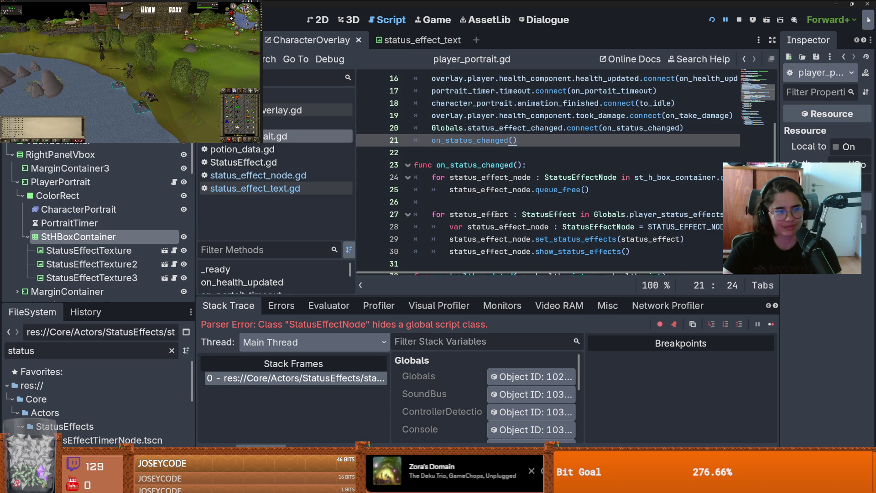
pyautogui.doubleClick(594, 226)
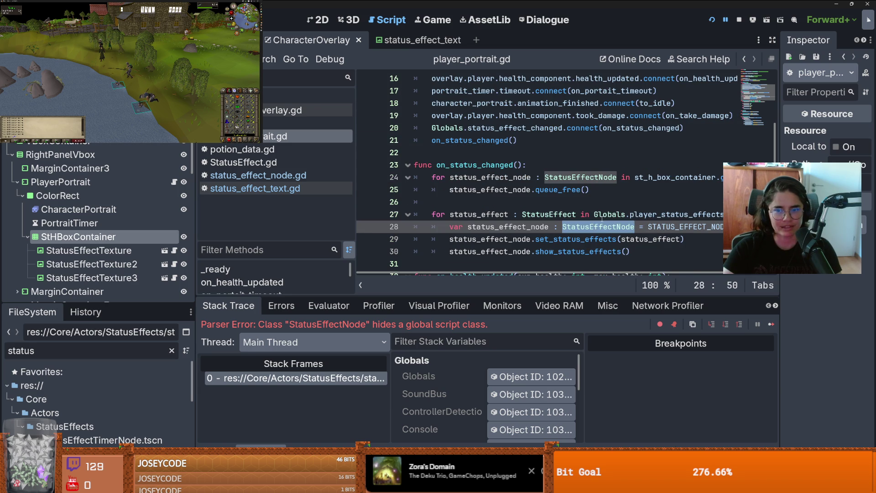
pyautogui.hscroll(1, 601, 219)
pyautogui.click(599, 177)
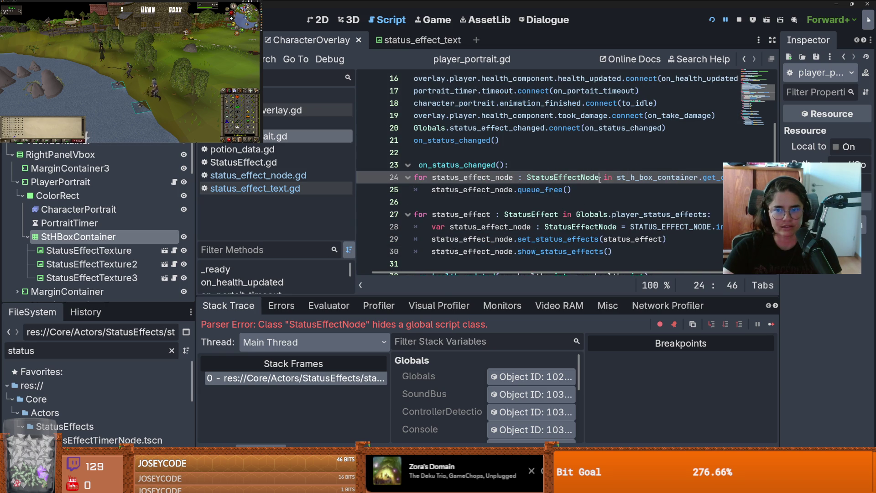
pyautogui.press('BackSpace')
pyautogui.press('BackSpace')
pyautogui.press('BackSpace')
pyautogui.write('Tex')
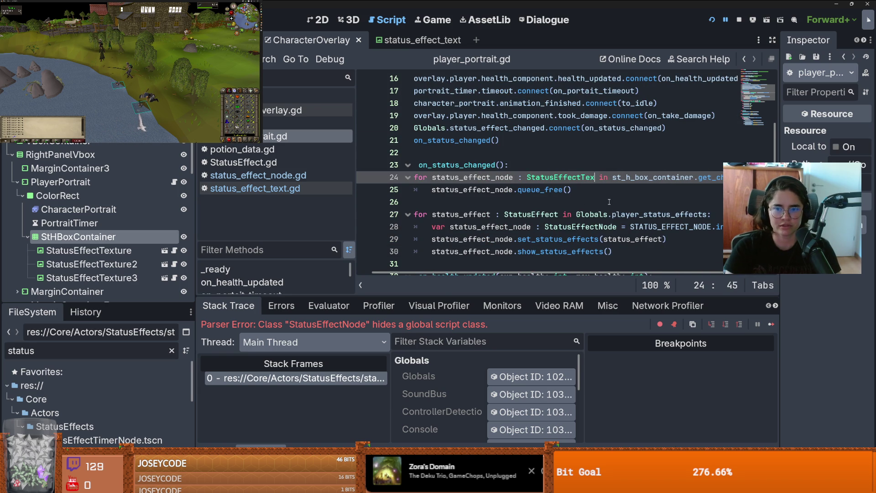
pyautogui.write('ture')
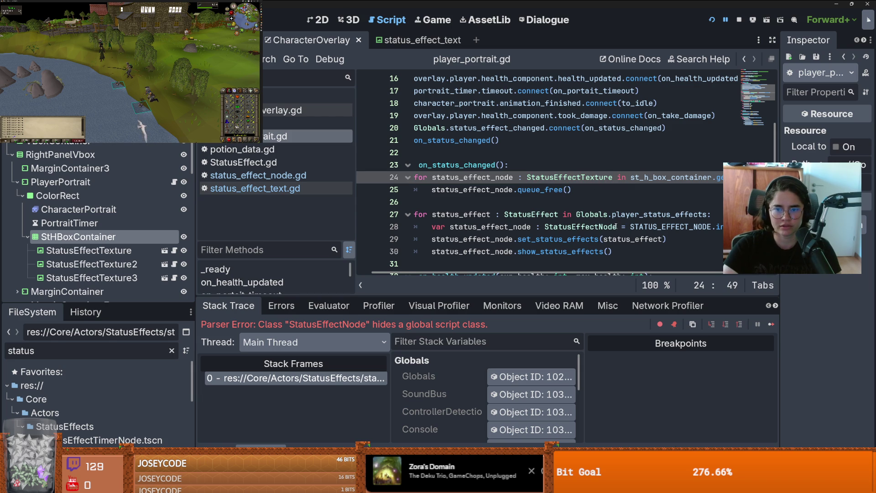
# - Change the line 28 type hint to StatusEffectTexture, save, and narrow the left dock
pyautogui.click(615, 226)
pyautogui.press('BackSpace')
pyautogui.press('BackSpace')
pyautogui.press('BackSpace')
pyautogui.write('Tex')
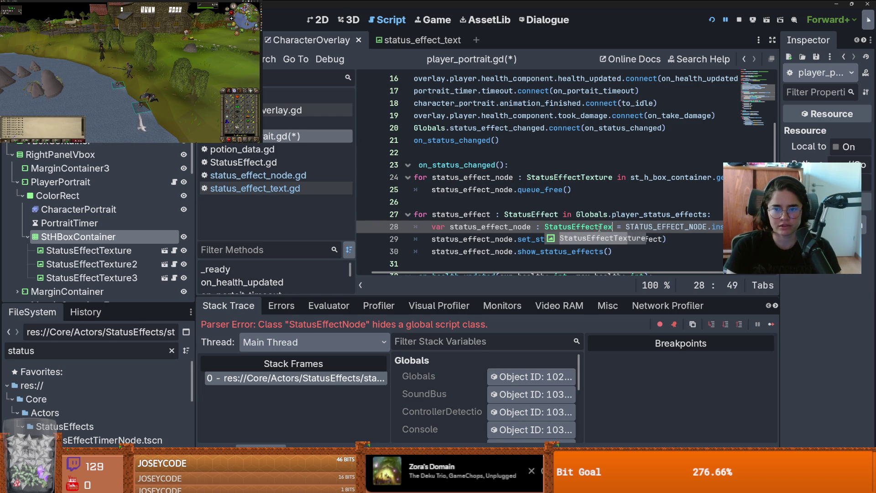
pyautogui.press('Return')
pyautogui.click(589, 227)
pyautogui.hotkey('ctrl', 's')
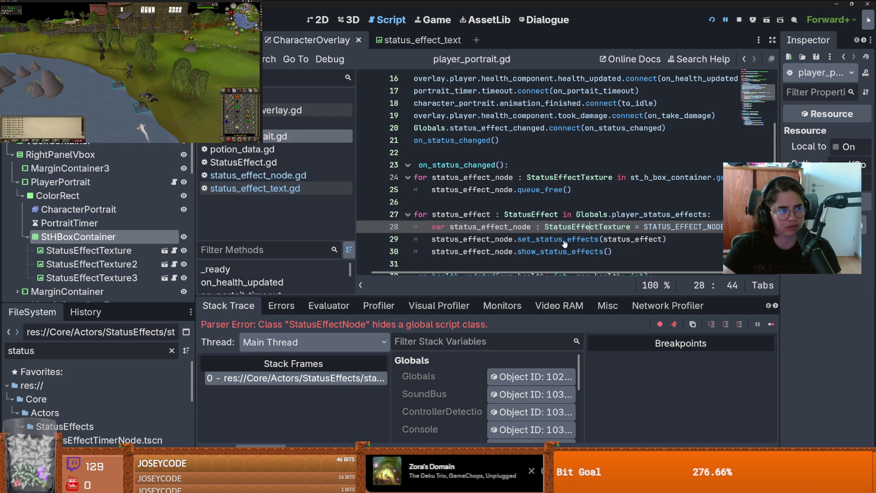
pyautogui.scroll(-1, 564, 244)
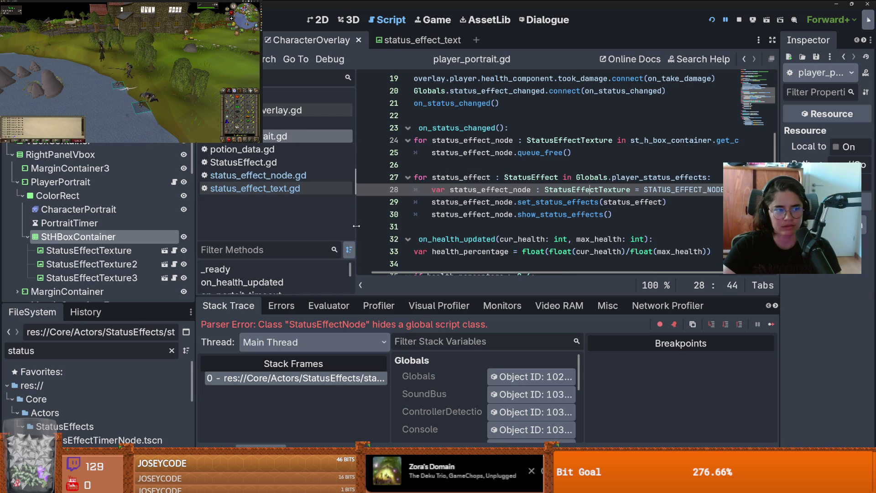
pyautogui.moveTo(355, 225); pyautogui.dragTo(275, 225)
# - Narrow the left dock, run the project cleanly, close the game, and save
pyautogui.moveTo(193, 210); pyautogui.dragTo(127, 210)
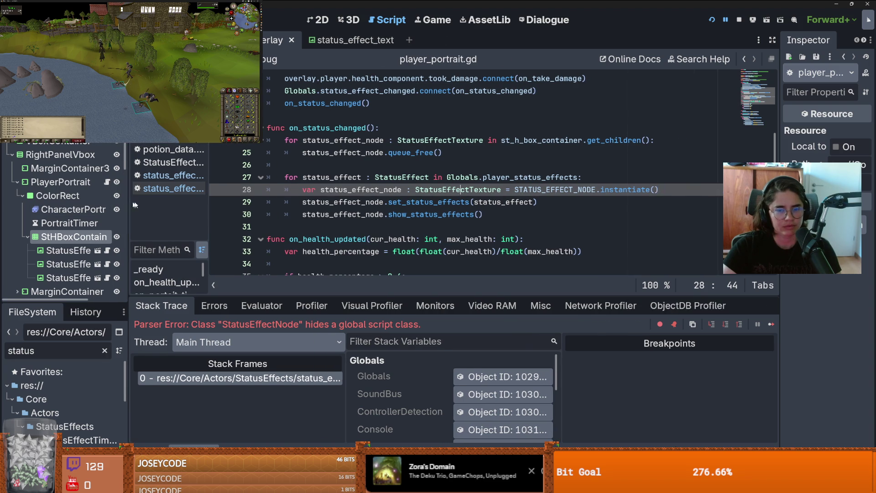
pyautogui.click(398, 214)
pyautogui.click(711, 20)
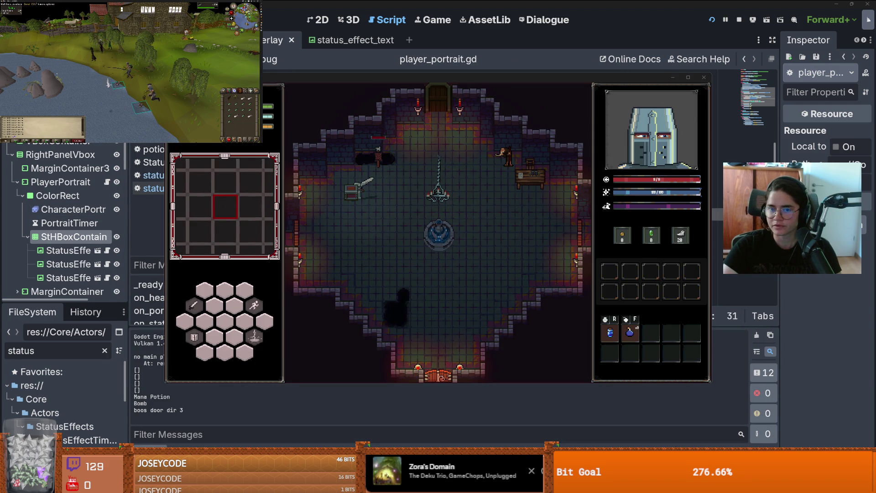
pyautogui.click(704, 79)
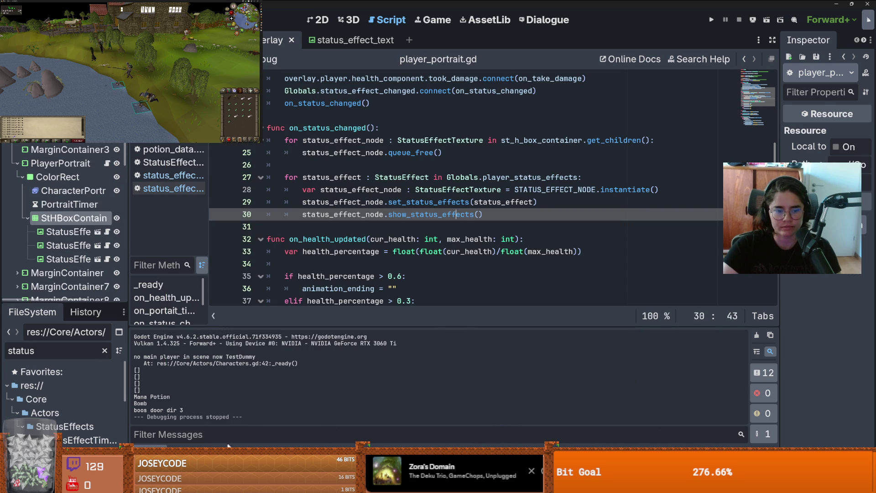
pyautogui.click(446, 189)
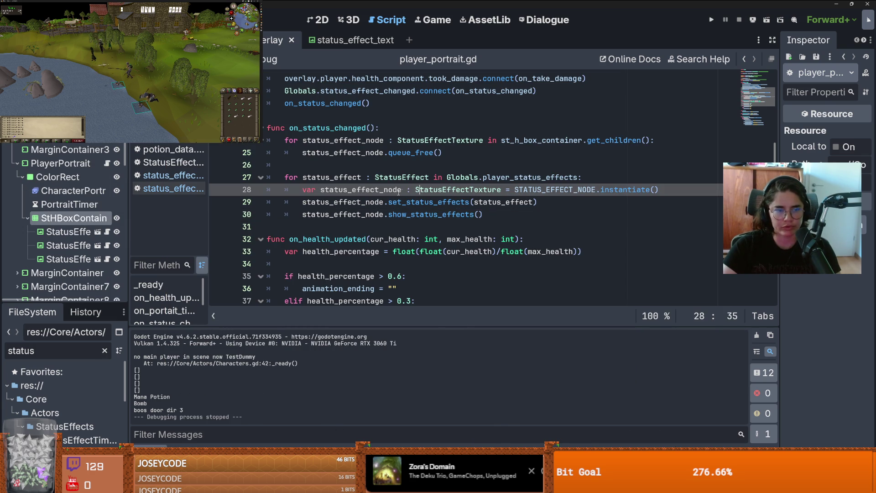
pyautogui.hotkey('ctrl', 's')
# - Review the changed files' diffs, commit to dev as 'status effects in globals', and push to origin
pyautogui.hotkey('alt', 'Tab')
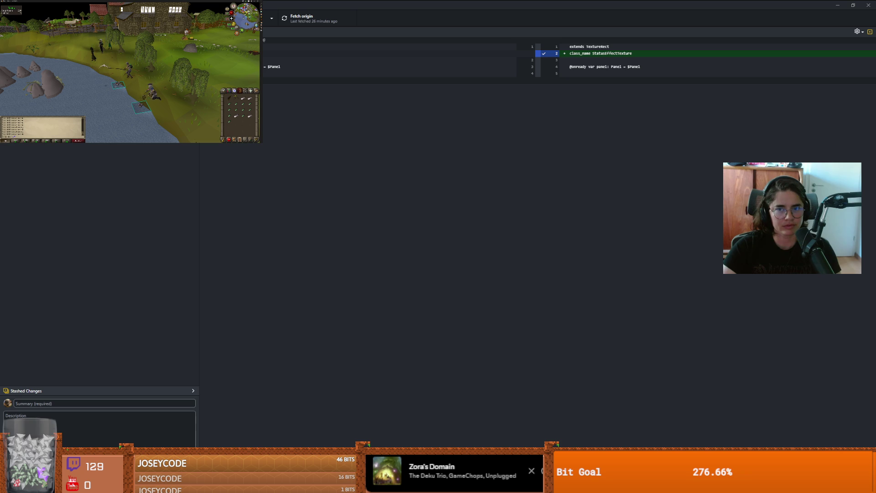
pyautogui.press('Down')
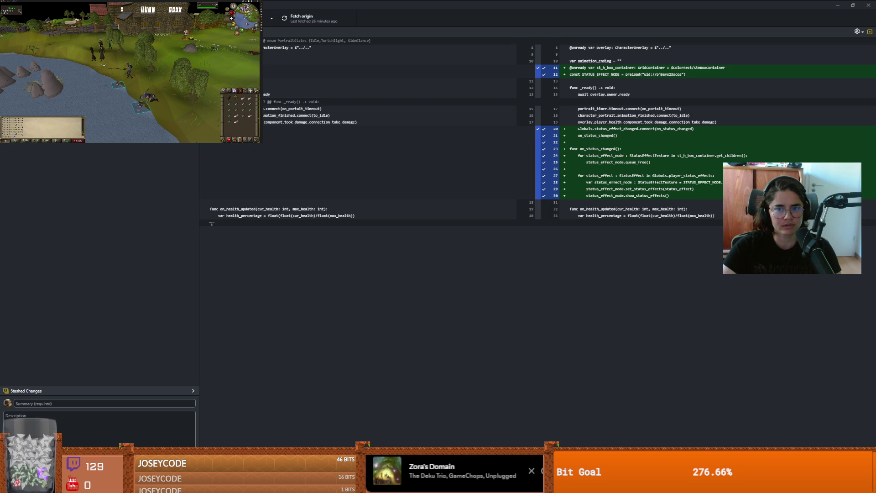
pyautogui.press('Down')
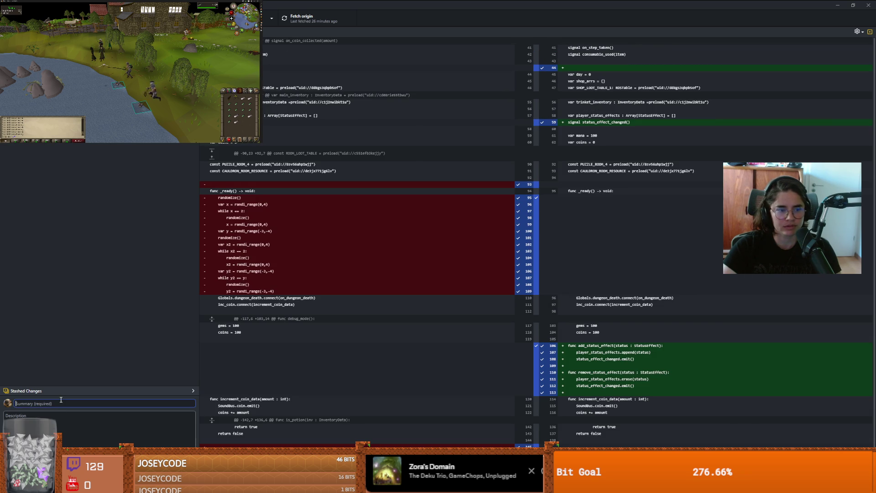
pyautogui.write('atus effc')
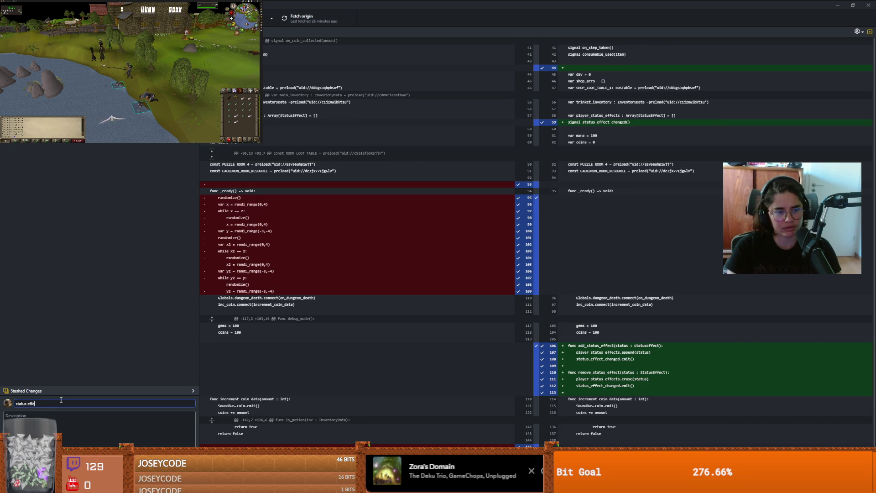
pyautogui.write('n globals')
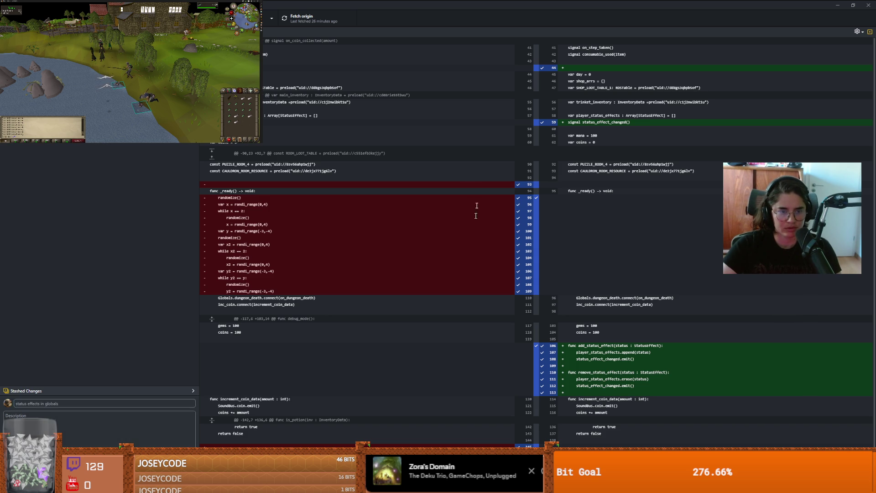
pyautogui.hotkey('ctrl', 'Return')
pyautogui.click(296, 17)
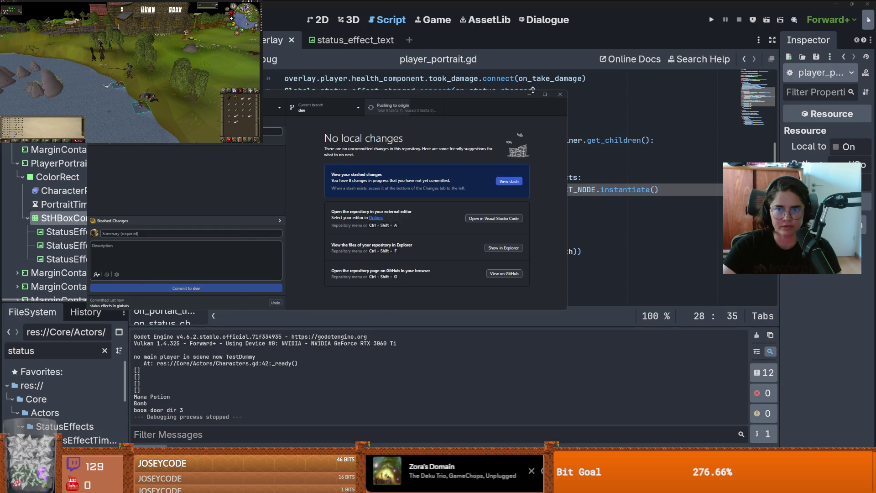
# - Back in Godot, save, widen the left dock for full node names, and check lines 34 and 29
pyautogui.click(369, 103)
pyautogui.hotkey('ctrl', 's')
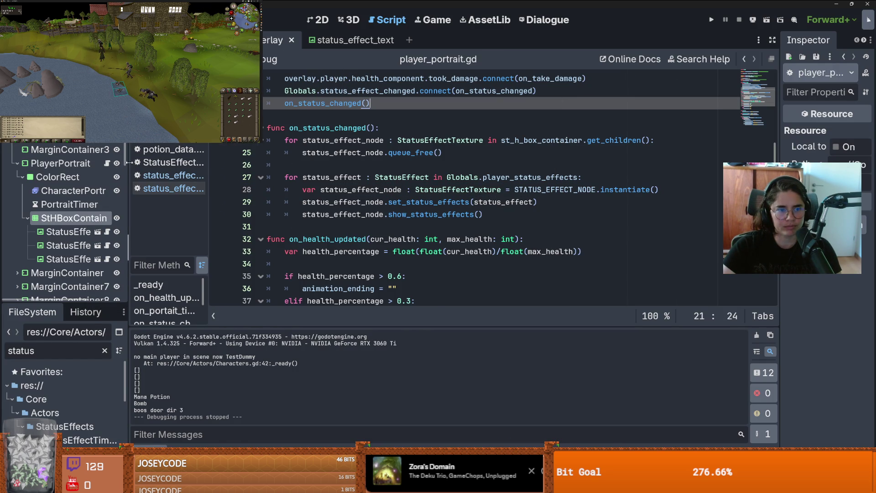
pyautogui.moveTo(130, 164); pyautogui.dragTo(184, 164)
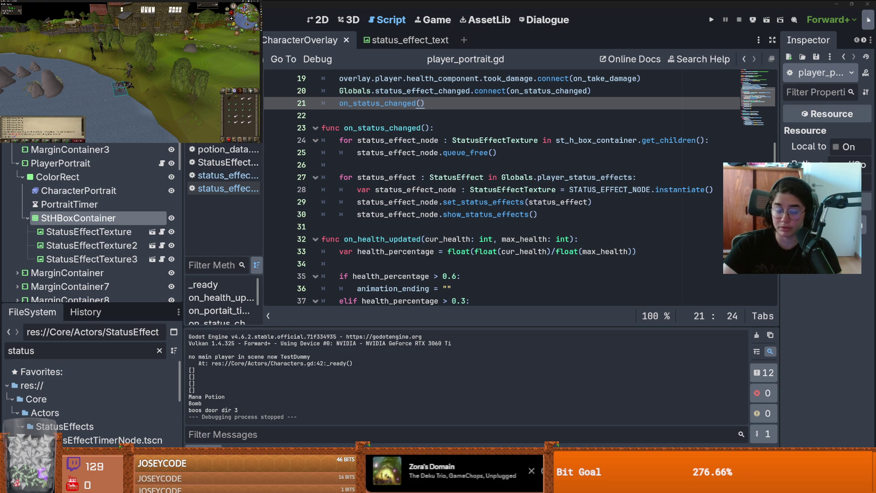
pyautogui.click(384, 264)
pyautogui.hotkey('ctrl', 's')
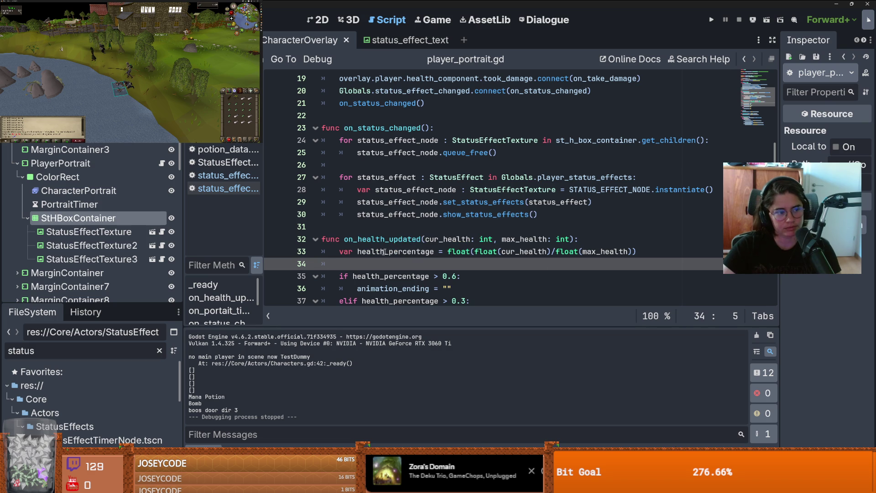
pyautogui.click(417, 201)
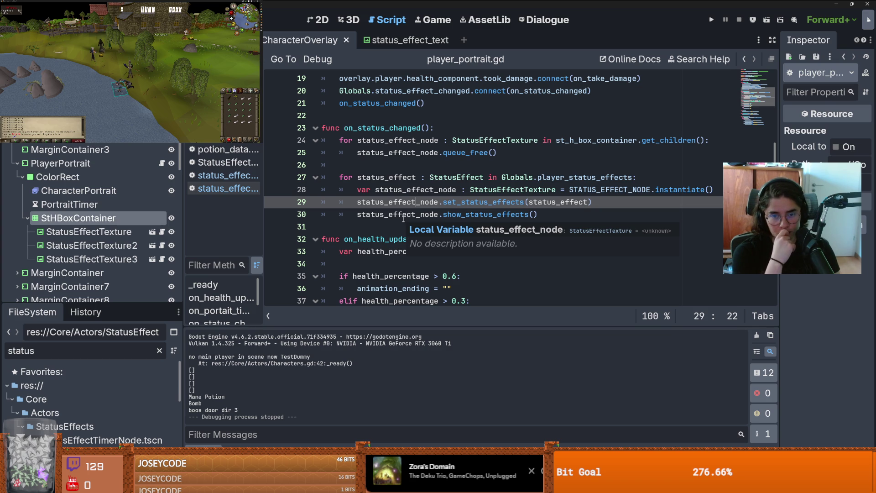
# - Filter the FileSystem for 'door' and open the door.tscn scene
pyautogui.moveTo(131, 306); pyautogui.dragTo(130, 196)
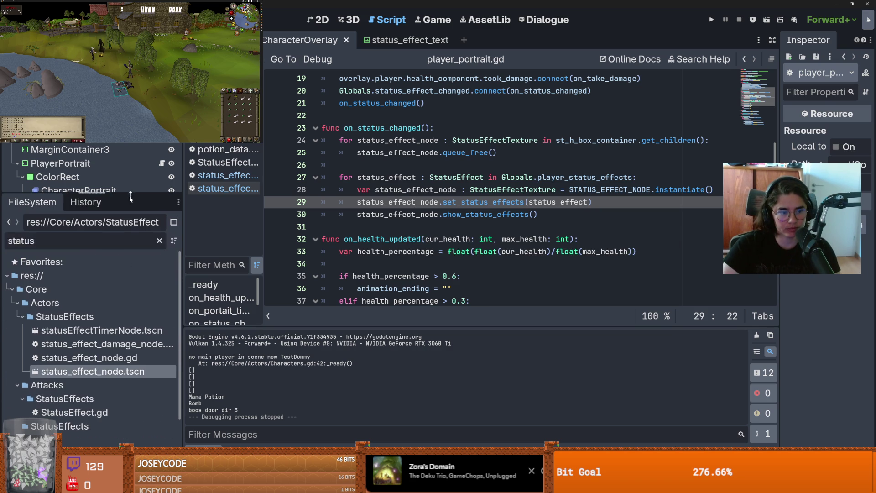
pyautogui.doubleClick(85, 242)
pyautogui.write('door')
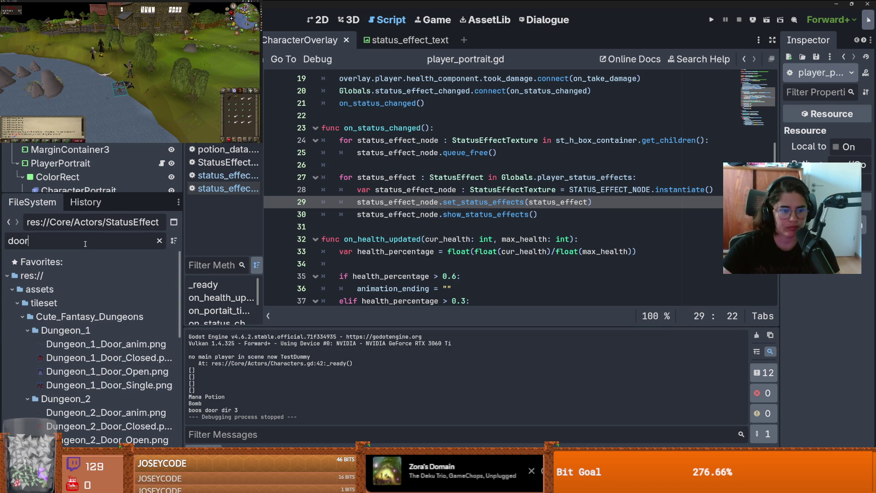
pyautogui.scroll(-10, 85, 264)
pyautogui.click(84, 275)
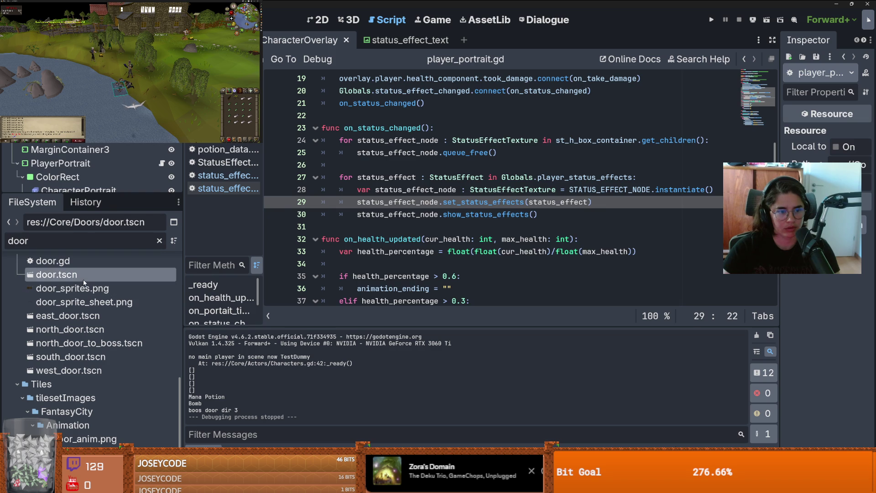
pyautogui.doubleClick(84, 276)
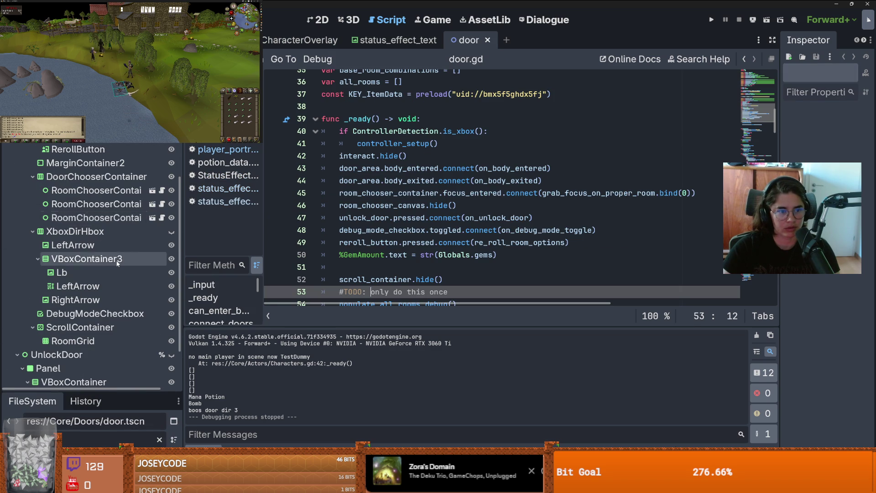
# - Open room_chooser.gd and select the FigureUpgrades reference on line 49
pyautogui.click(162, 191)
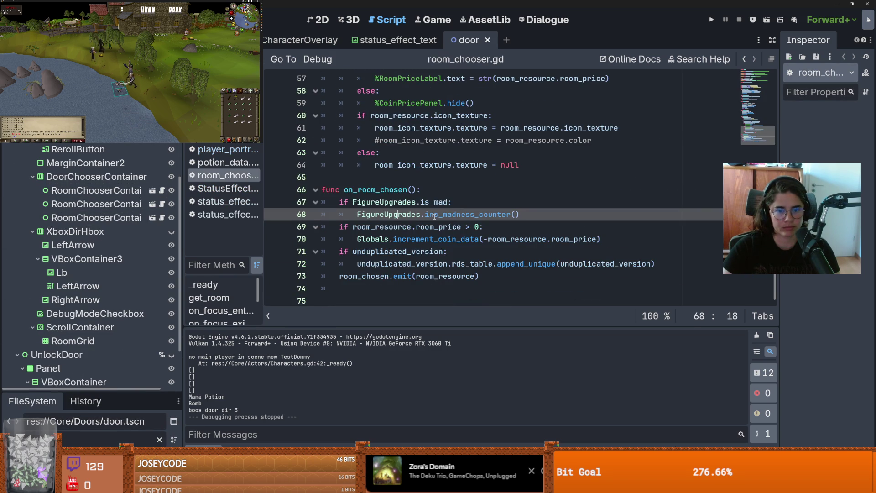
pyautogui.scroll(10, 435, 218)
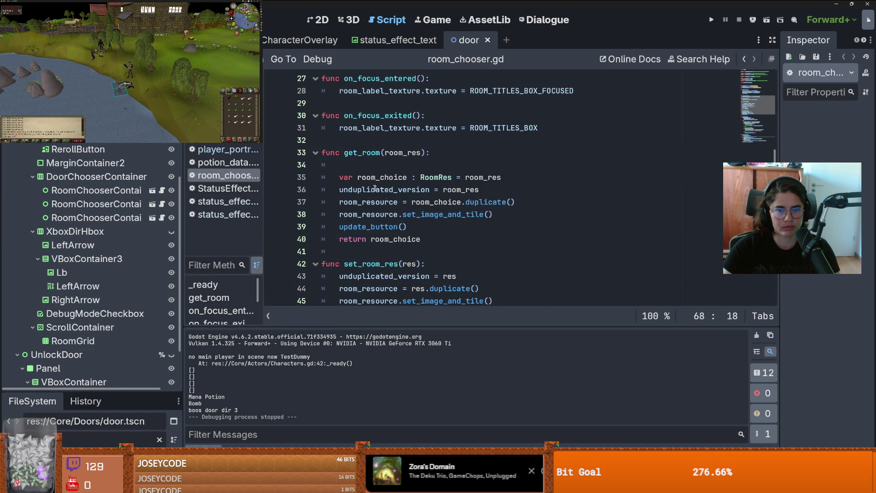
pyautogui.scroll(8, 379, 191)
pyautogui.scroll(-7, 393, 201)
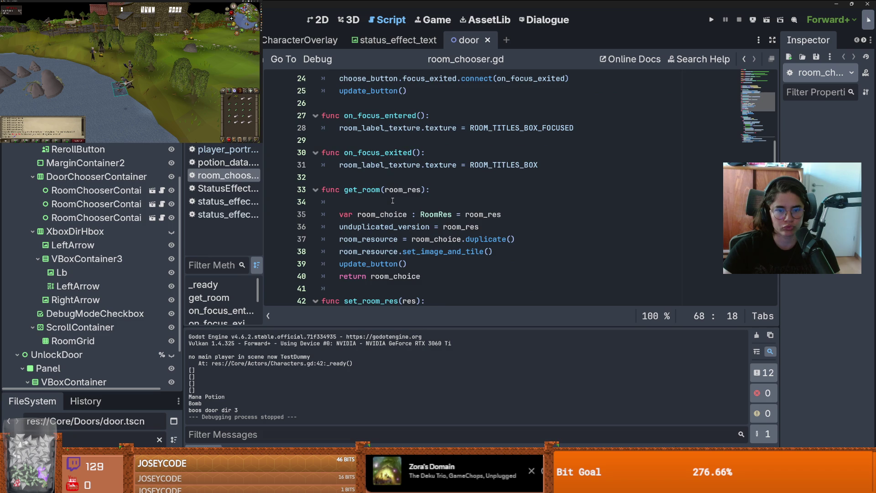
pyautogui.scroll(-6, 392, 201)
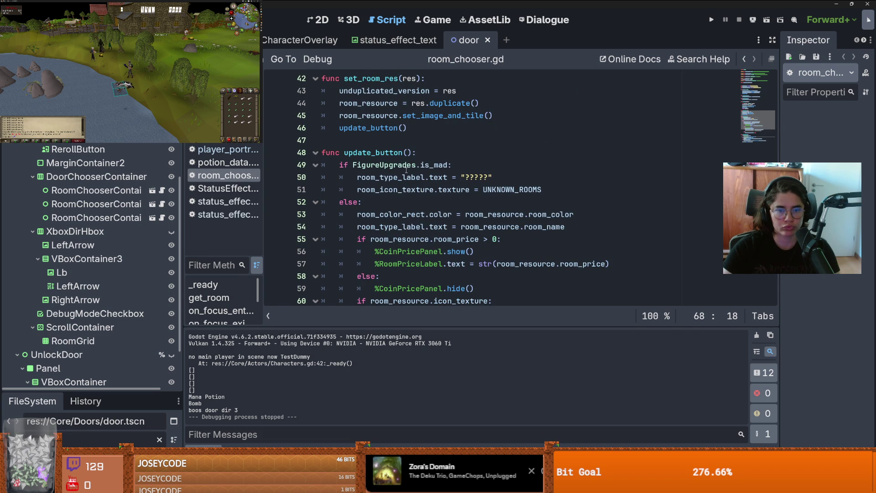
pyautogui.doubleClick(406, 168)
# - In FigureUpgrades.gd, delete the madness comment and its three variables
pyautogui.keyDown('ctrl'); pyautogui.click(392, 171); pyautogui.keyUp('ctrl')
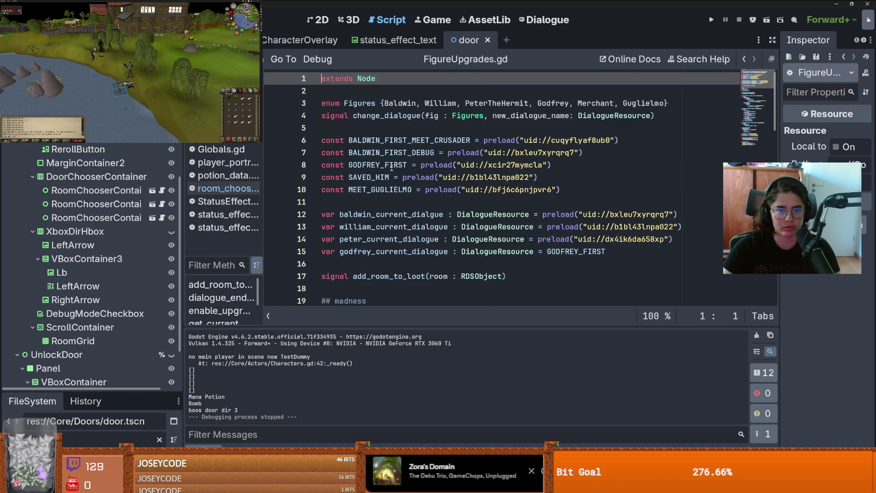
pyautogui.scroll(-4, 401, 183)
pyautogui.moveTo(457, 191)
pyautogui.mouseDown()
pyautogui.moveTo(329, 165)
pyautogui.moveTo(320, 152)
pyautogui.mouseUp()
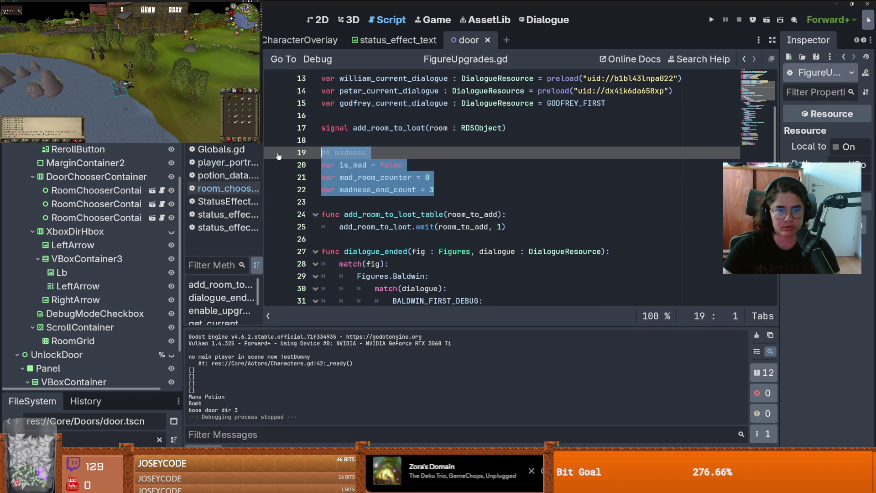
pyautogui.press('BackSpace')
pyautogui.click(741, 61)
pyautogui.scroll(-10, 468, 199)
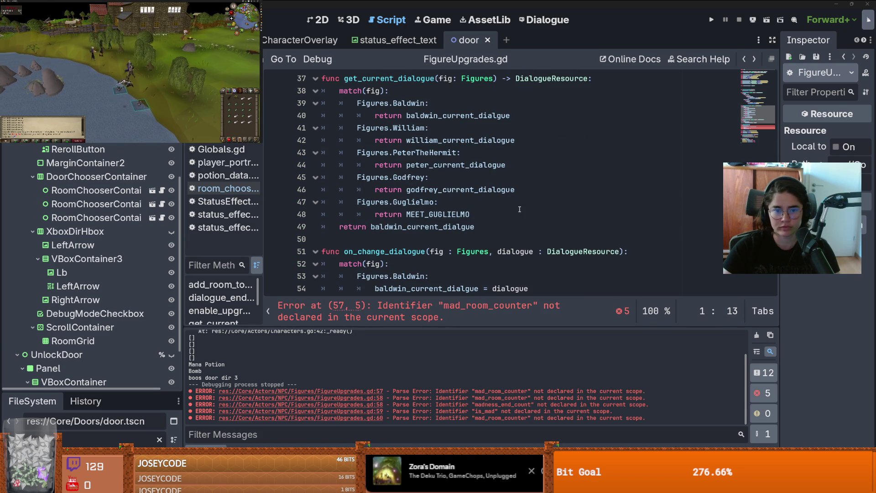
pyautogui.scroll(-3, 453, 210)
# - Cut out the inc_madness_counter function, then return to room_chooser.gd
pyautogui.click(453, 212)
pyautogui.click(457, 202)
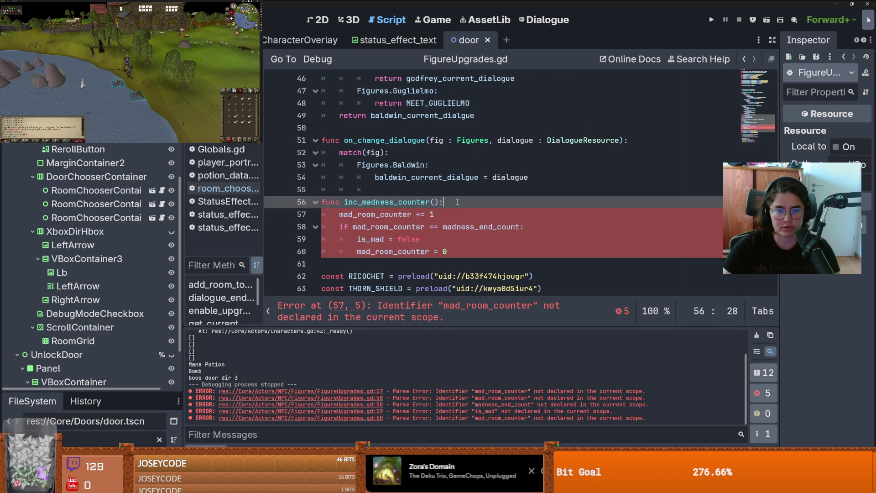
pyautogui.doubleClick(381, 201)
pyautogui.scroll(-3, 380, 209)
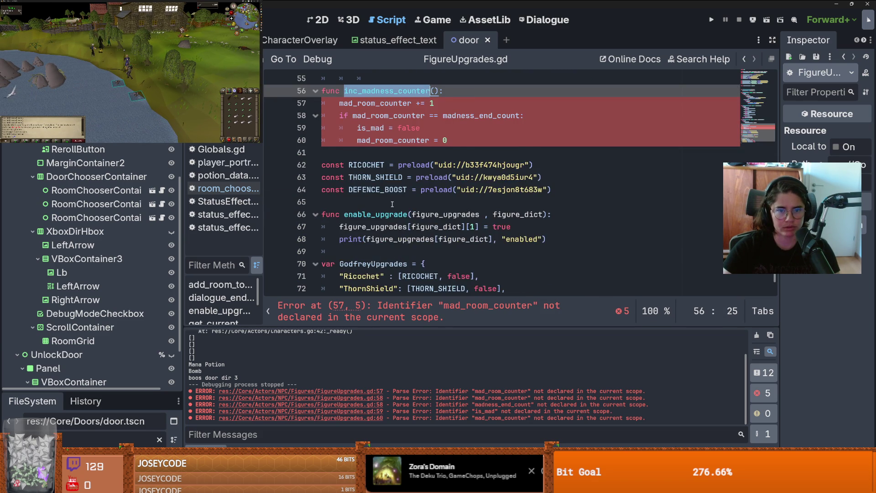
pyautogui.scroll(1, 392, 204)
pyautogui.moveTo(322, 189)
pyautogui.mouseDown()
pyautogui.moveTo(324, 140)
pyautogui.moveTo(304, 130)
pyautogui.mouseUp()
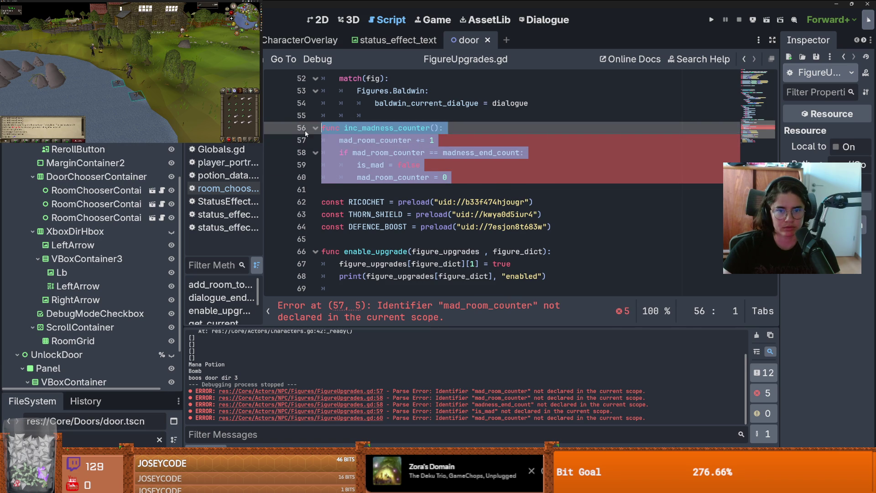
pyautogui.hotkey('ctrl', 'x')
pyautogui.click(223, 187)
# - Replace the is_mad check on line 49 with Globals.player_status_effects.has()
pyautogui.scroll(-1, 426, 202)
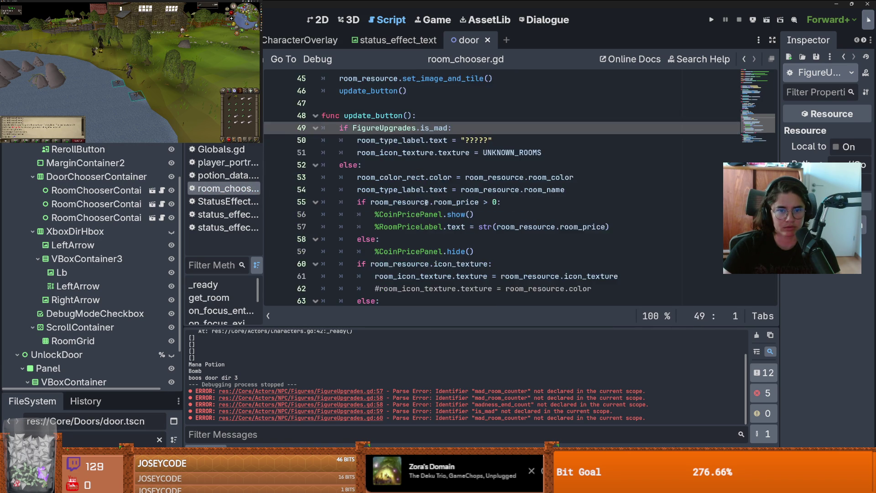
pyautogui.scroll(1, 426, 202)
pyautogui.click(436, 165)
pyautogui.press('Delete')
pyautogui.press('Delete')
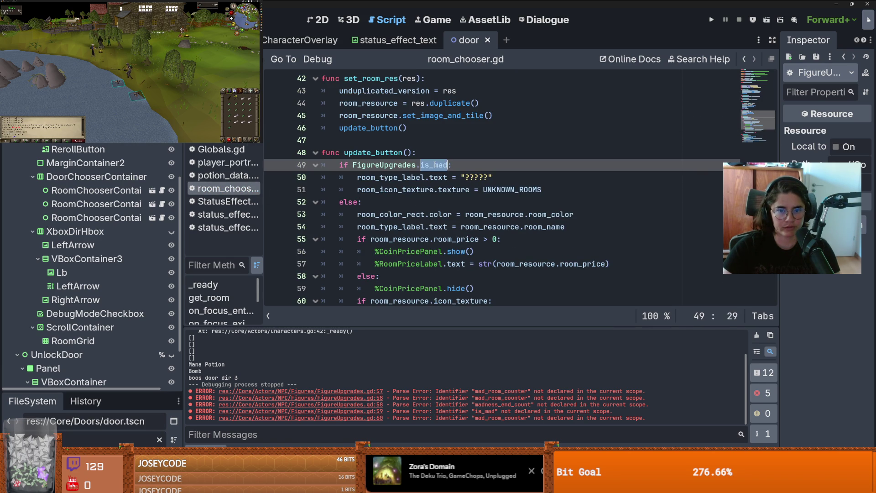
pyautogui.press('BackSpace')
pyautogui.press('BackSpace')
pyautogui.press('BackSpace')
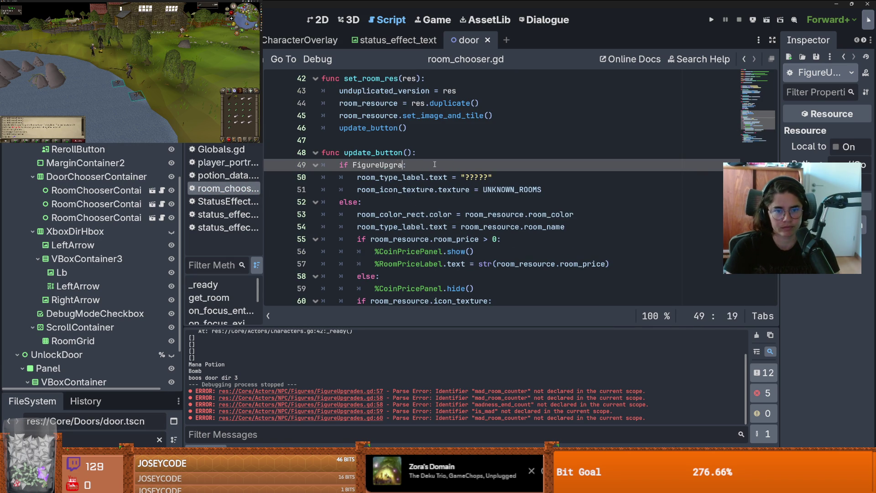
pyautogui.press('BackSpace')
pyautogui.press('BackSpace')
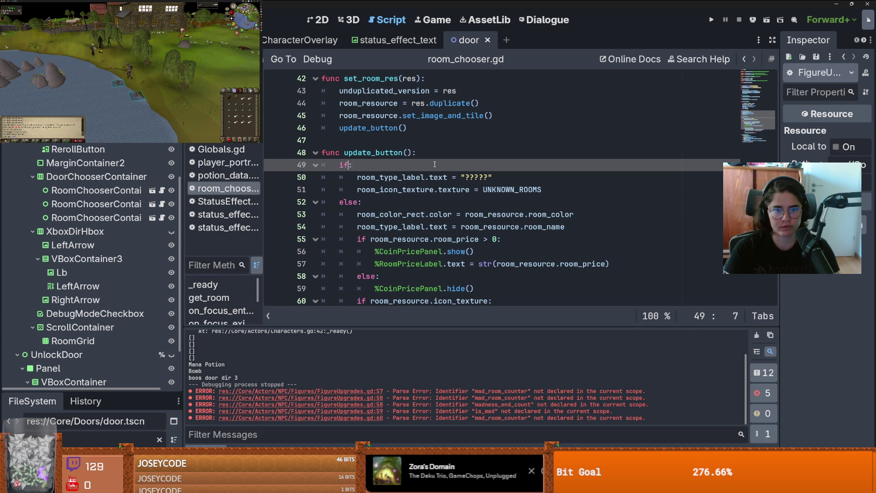
pyautogui.write('G')
pyautogui.write('lobals.s')
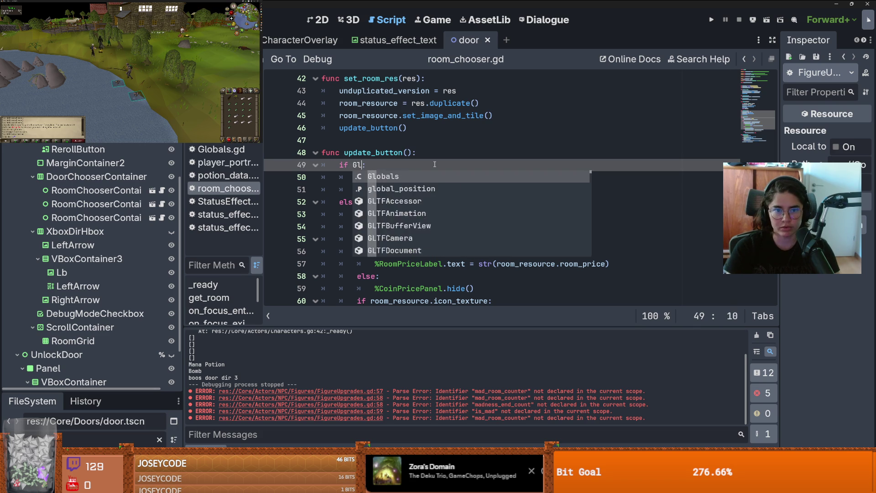
pyautogui.write('play')
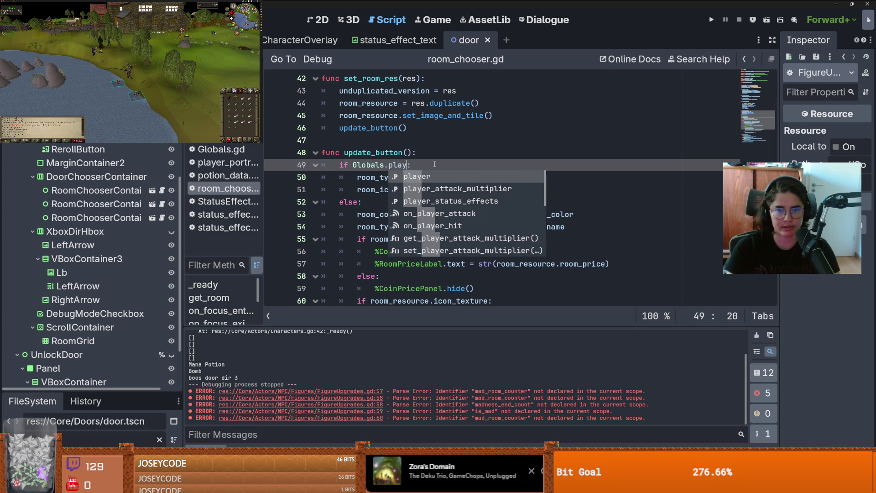
pyautogui.press('Down')
pyautogui.press('Return')
pyautogui.write('.has(')
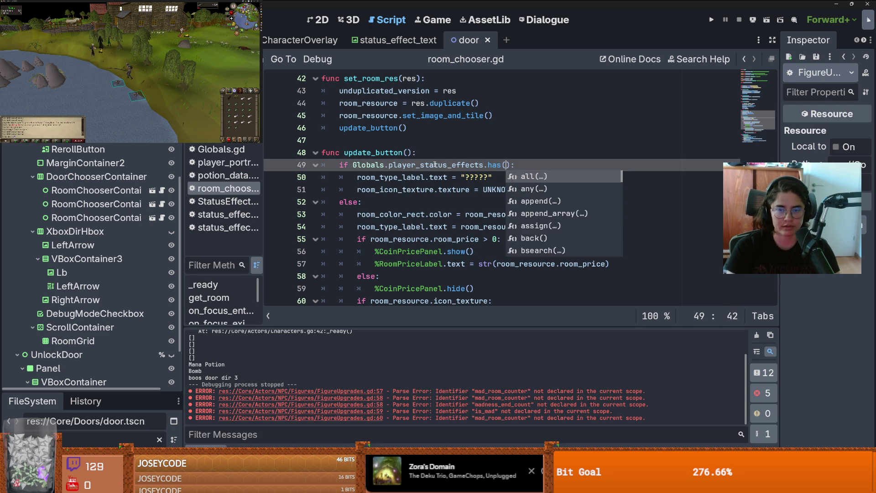
pyautogui.press('Return')
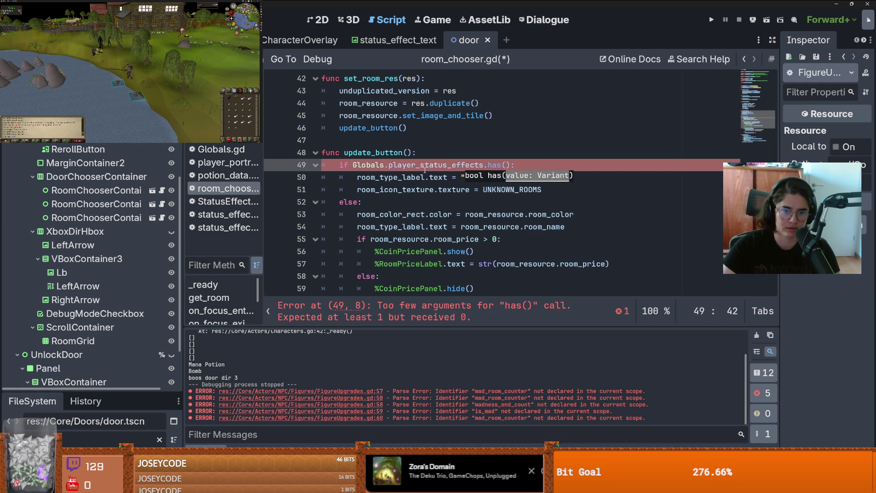
pyautogui.scroll(14, 502, 182)
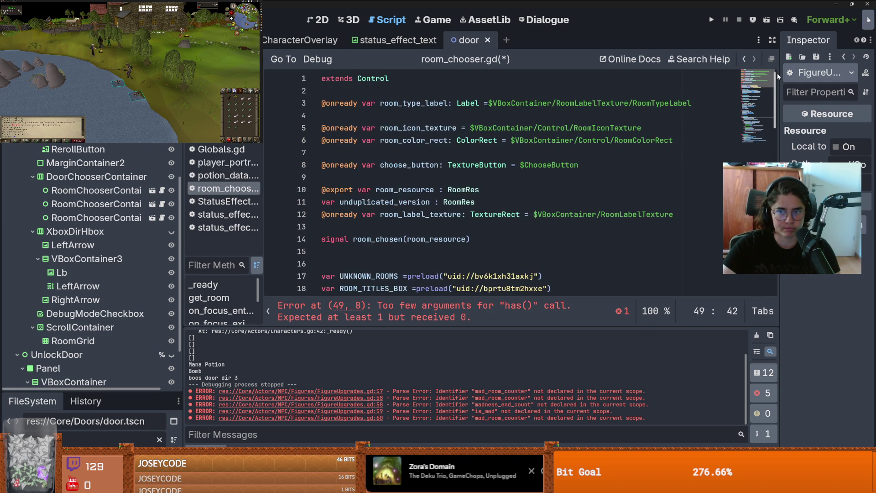
pyautogui.scroll(-14, 502, 183)
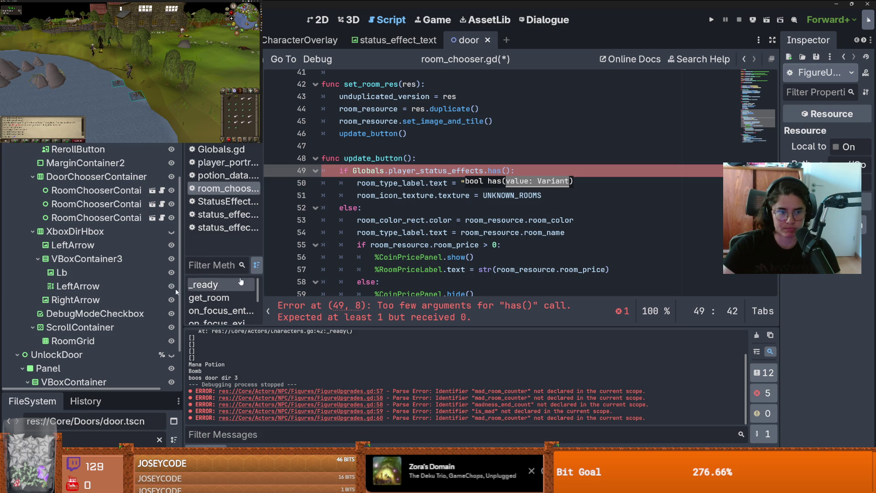
# - Filter FileSystem for 'bl' and preload Blindness.tres into the script as a BLINDNESS constant
pyautogui.moveTo(90, 387); pyautogui.dragTo(90, 254)
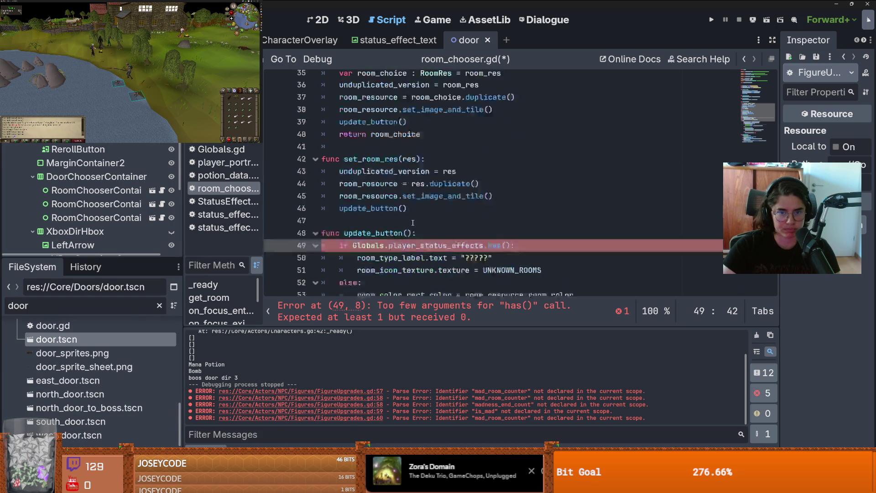
pyautogui.scroll(12, 389, 214)
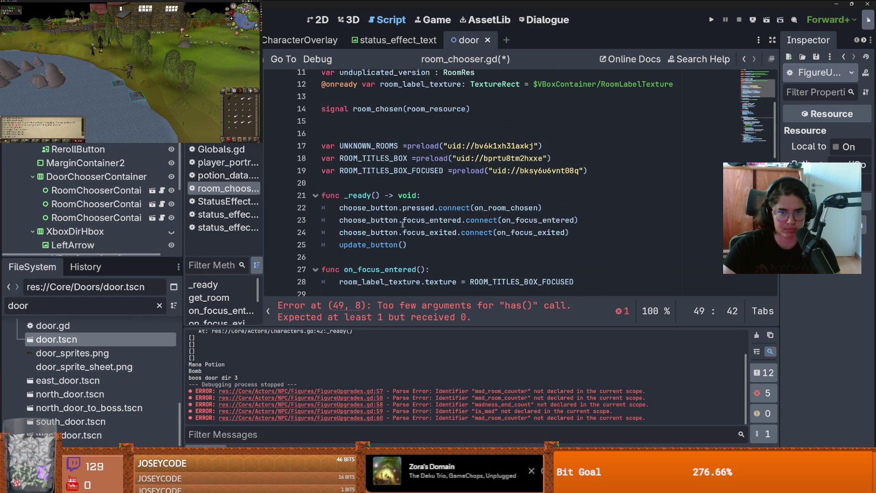
pyautogui.doubleClick(84, 309)
pyautogui.write('blind')
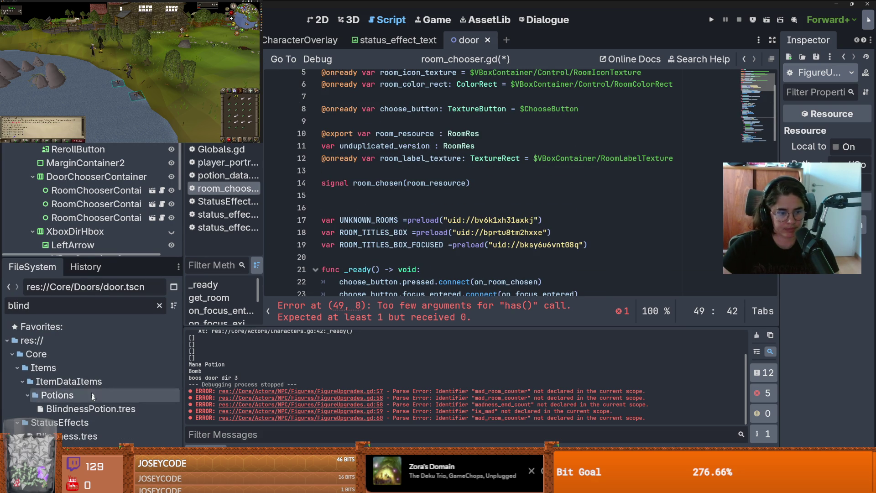
pyautogui.moveTo(77, 436)
pyautogui.mouseDown()
pyautogui.moveTo(166, 405)
pyautogui.moveTo(351, 203)
pyautogui.mouseUp()
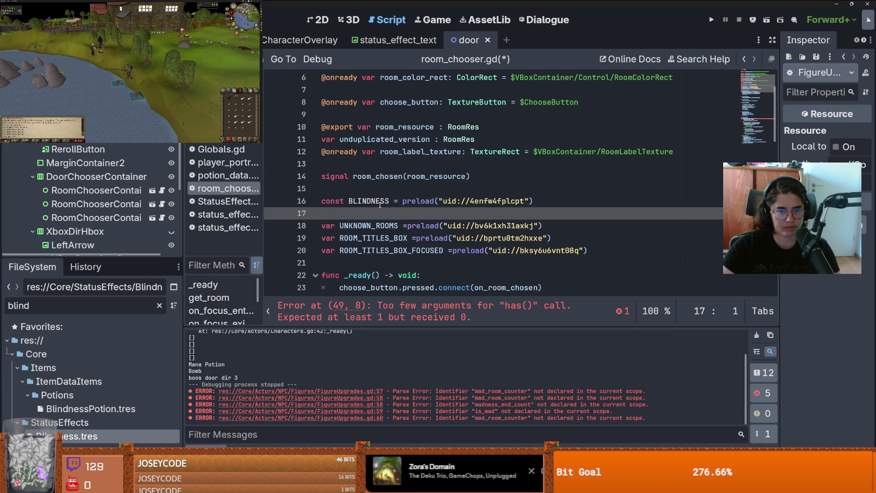
pyautogui.doubleClick(369, 201)
# - Pass BLINDNESS into the has() check on line 50 and save room_chooser.gd
pyautogui.scroll(-15, 475, 252)
pyautogui.scroll(3, 475, 252)
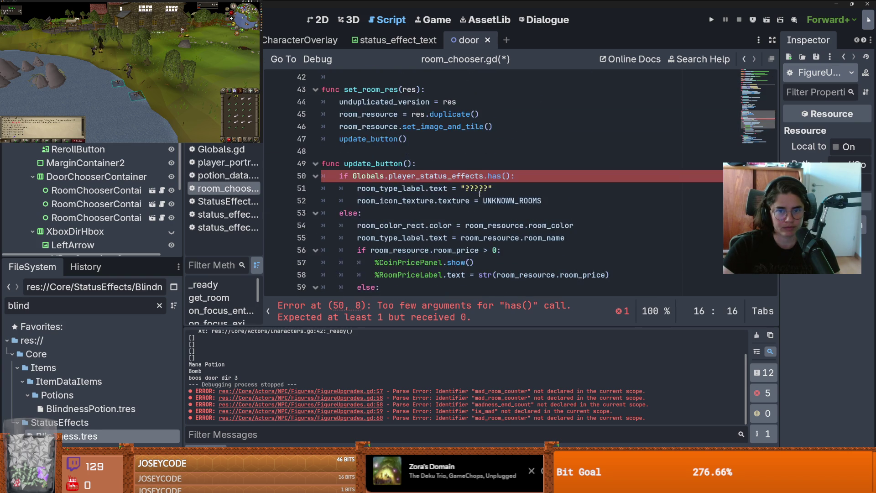
pyautogui.click(504, 177)
pyautogui.hotkey('ctrl', 'v')
pyautogui.click(481, 189)
pyautogui.hotkey('ctrl', 's')
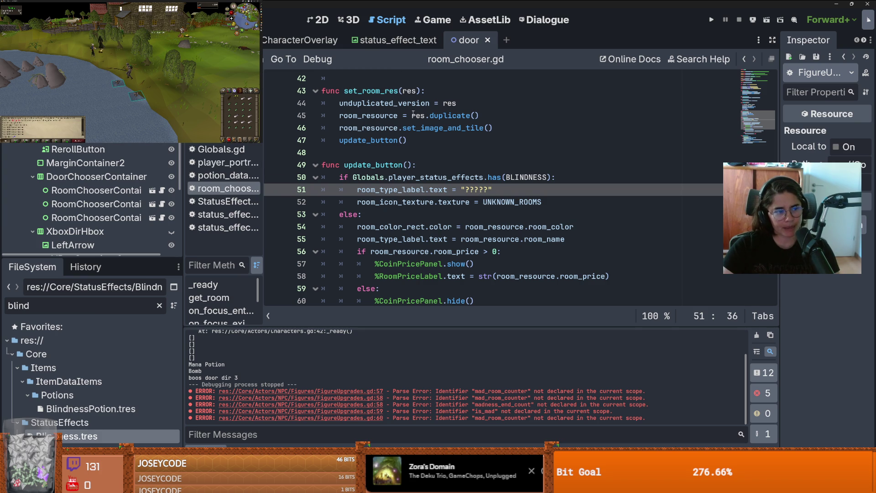
pyautogui.click(459, 152)
pyautogui.hotkey('ctrl', 's')
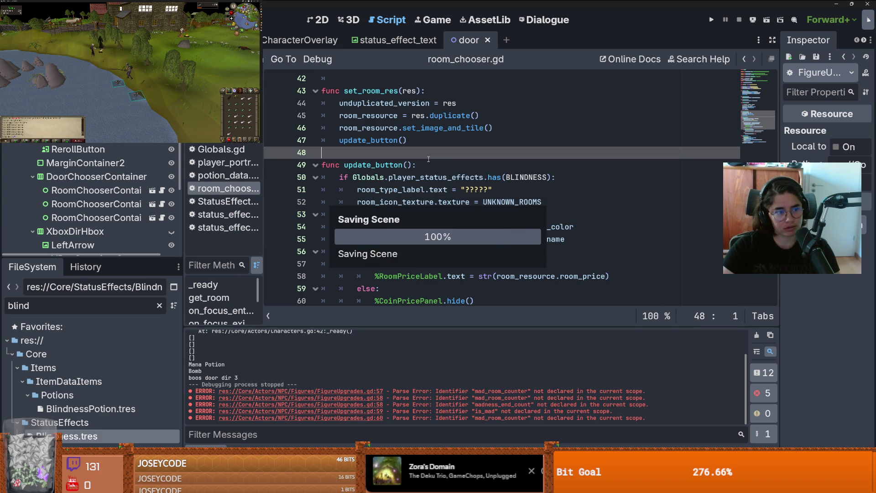
pyautogui.scroll(1, 458, 165)
pyautogui.scroll(-2, 459, 165)
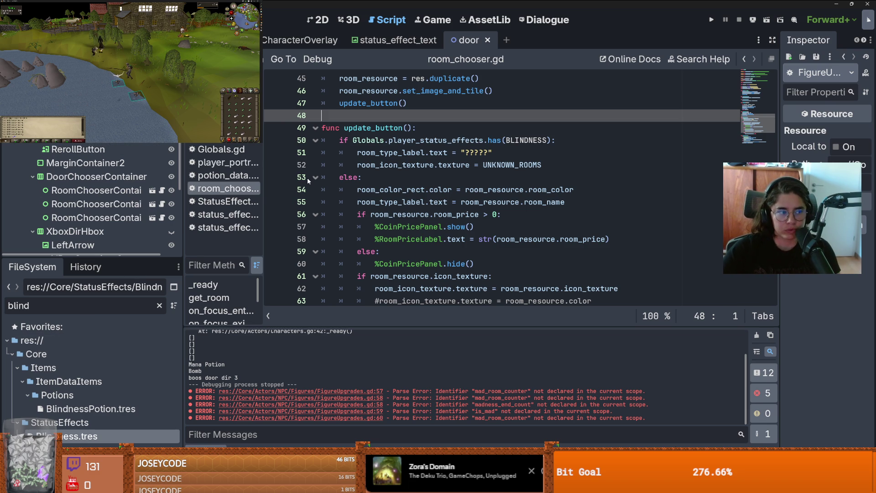
pyautogui.click(429, 214)
pyautogui.scroll(2, 426, 212)
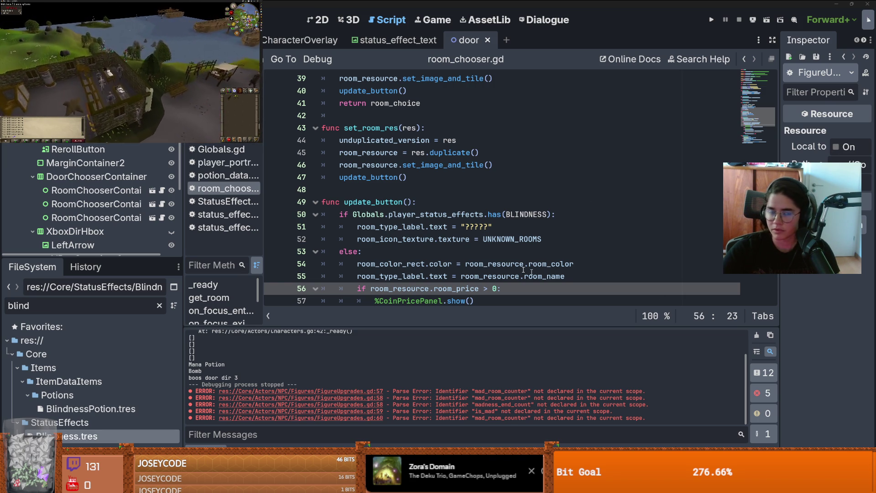
pyautogui.scroll(-1, 453, 255)
pyautogui.scroll(-2, 453, 255)
pyautogui.click(453, 255)
pyautogui.scroll(3, 453, 254)
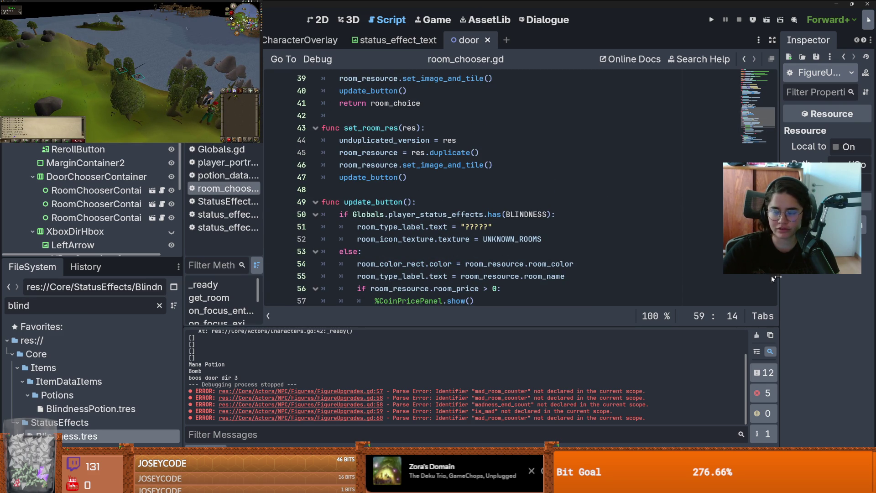
pyautogui.scroll(2, 475, 239)
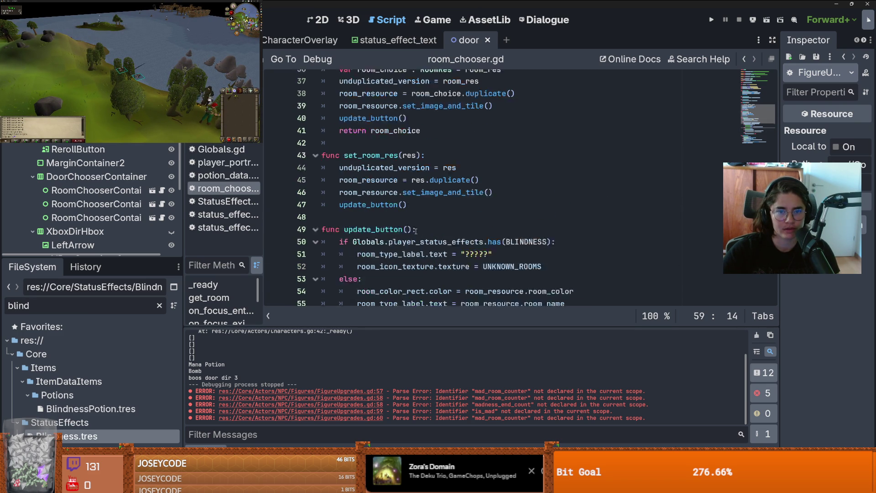
# - Clear the 'blind' FileSystem filter so all files show
pyautogui.click(388, 189)
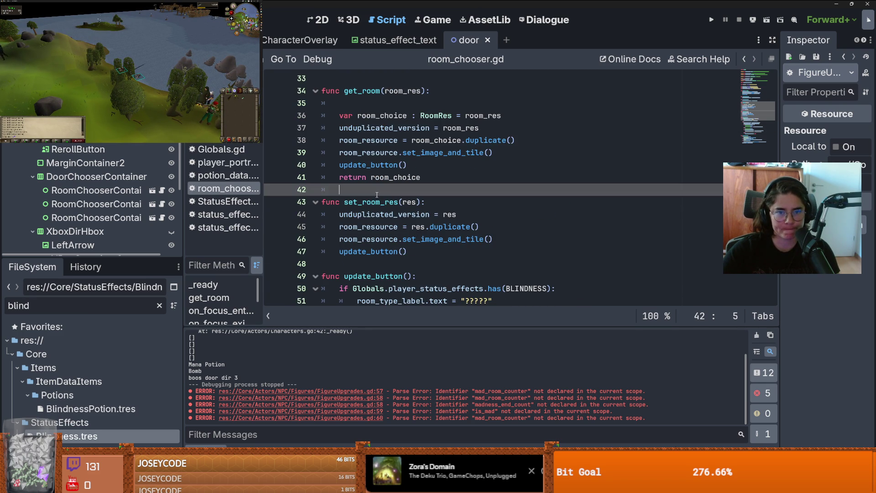
pyautogui.moveTo(139, 258); pyautogui.dragTo(137, 107)
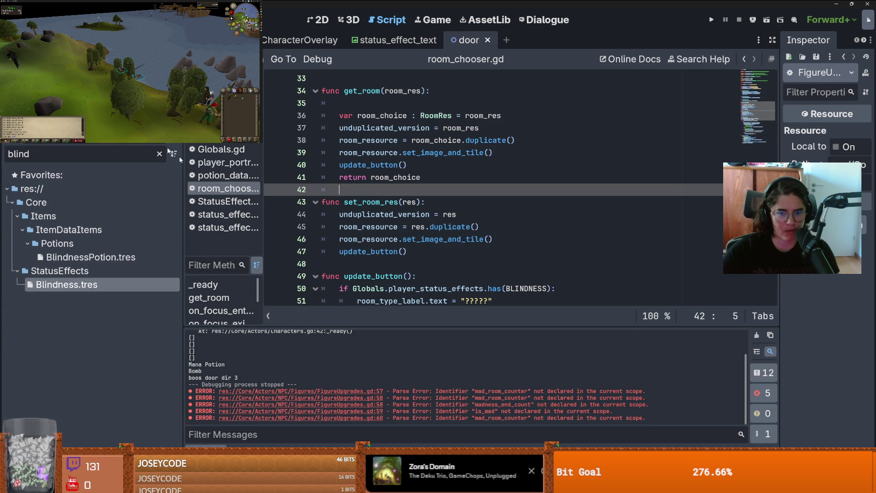
pyautogui.scroll(-2, 456, 182)
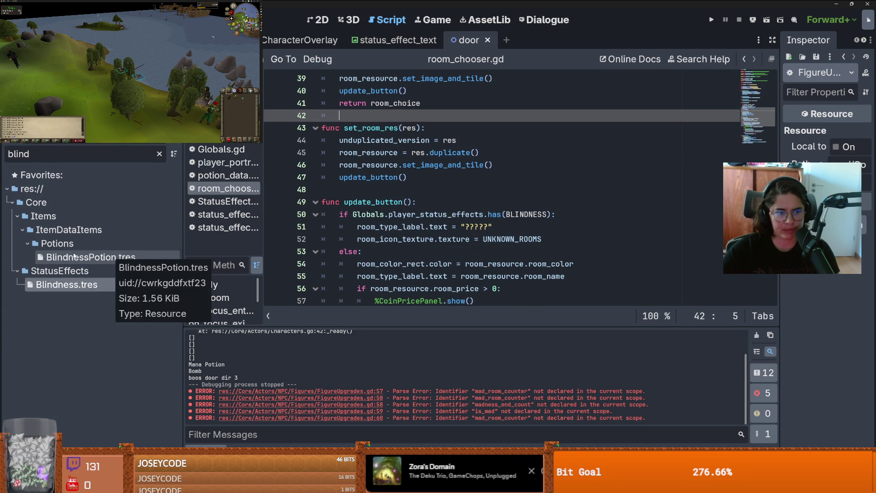
pyautogui.click(159, 154)
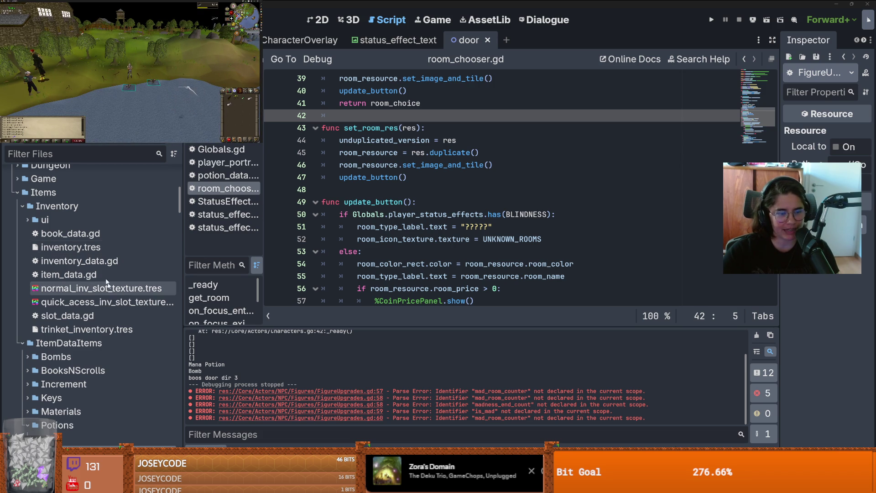
# - Collapse the Inventory, ItemDataItems, ItemSprites, Util and StatusEffects folders in the FileSystem tree
pyautogui.scroll(5, 106, 283)
pyautogui.doubleClick(93, 263)
pyautogui.scroll(5, 92, 281)
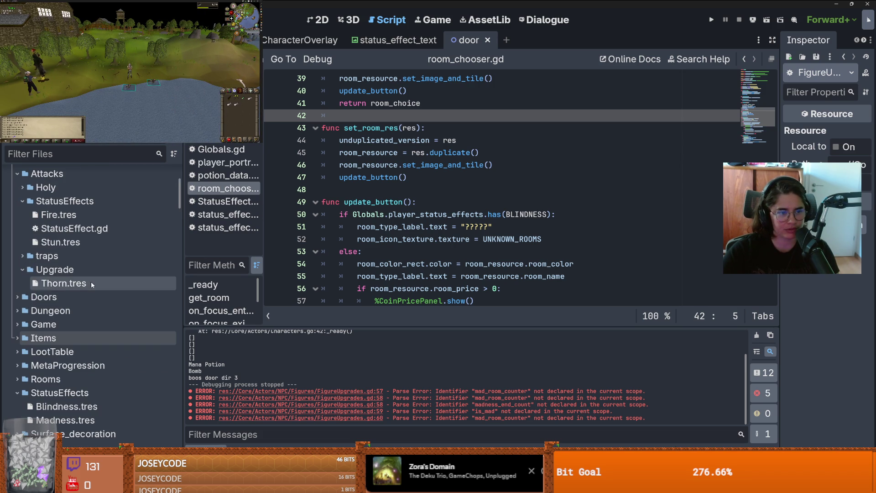
pyautogui.scroll(2, 92, 281)
pyautogui.scroll(-5, 6, 281)
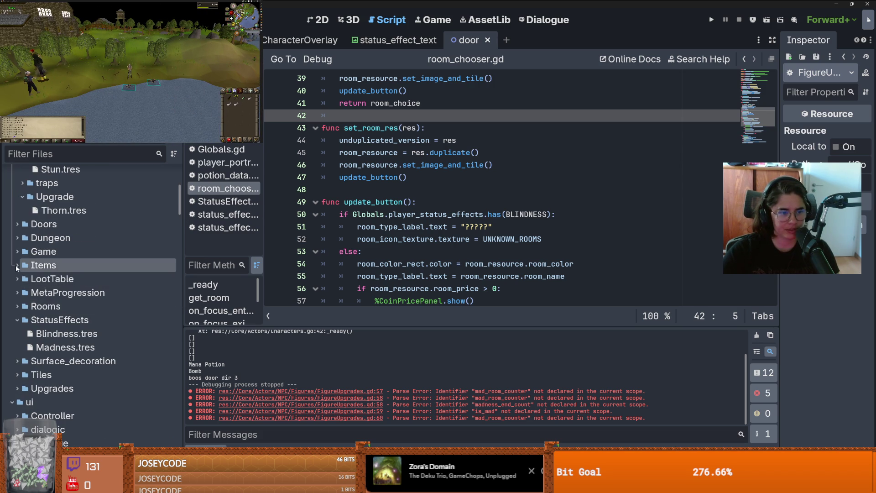
pyautogui.click(17, 265)
pyautogui.click(20, 279)
pyautogui.click(20, 293)
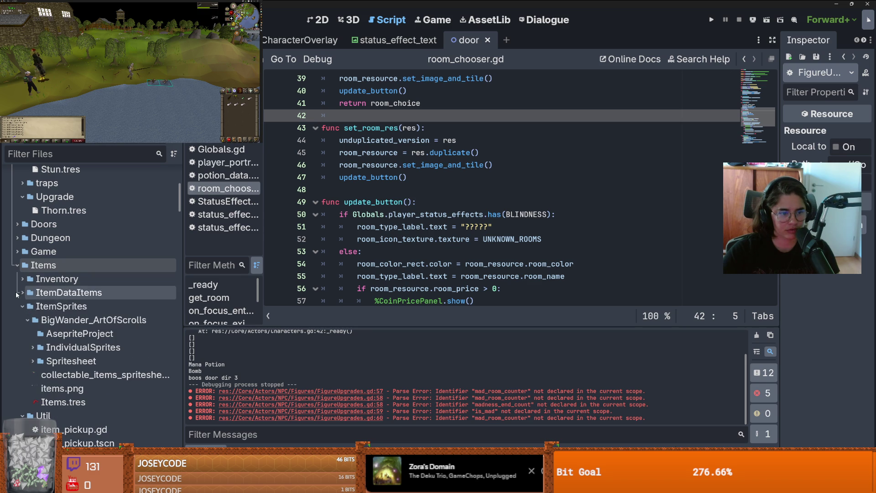
pyautogui.click(22, 306)
pyautogui.scroll(-3, 26, 262)
pyautogui.click(23, 246)
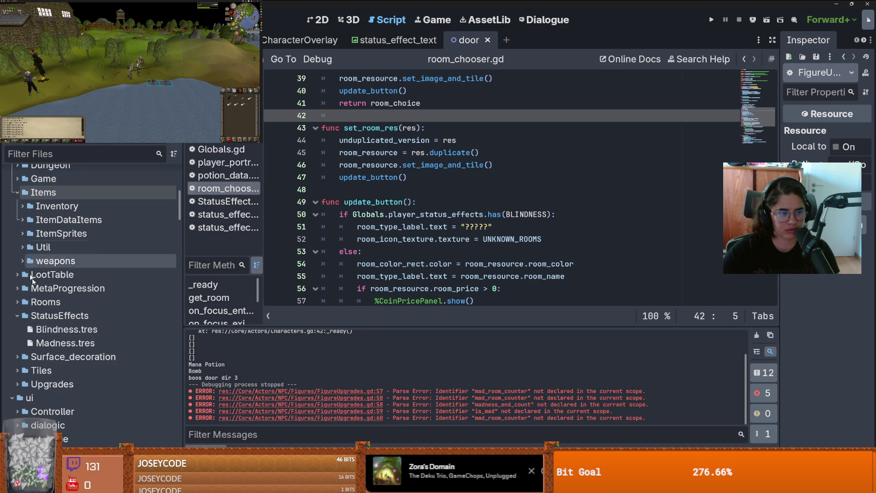
pyautogui.click(18, 316)
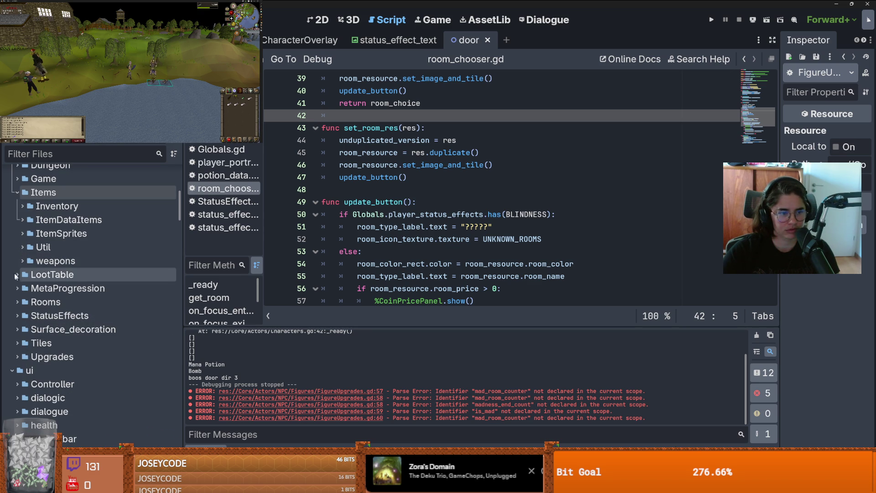
pyautogui.scroll(2, 28, 260)
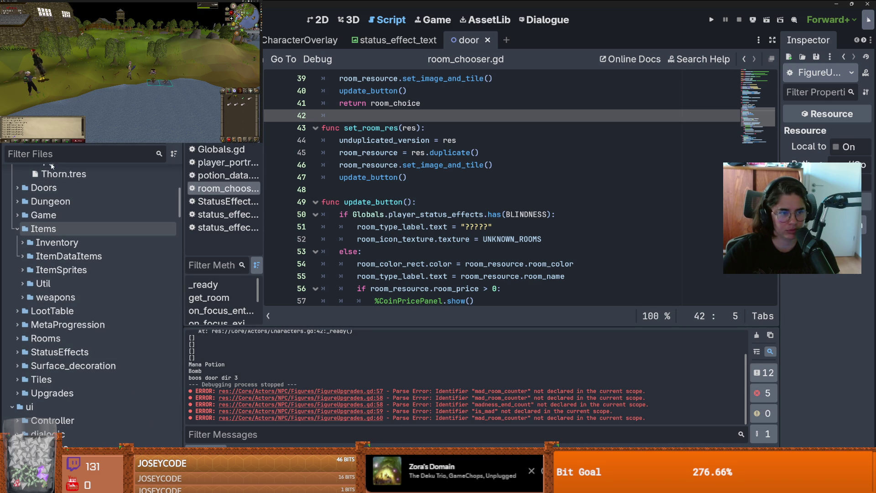
# - Filter for 'potion', open potion_data.gd, and bring up Create New on the Potions folder
pyautogui.write('potion')
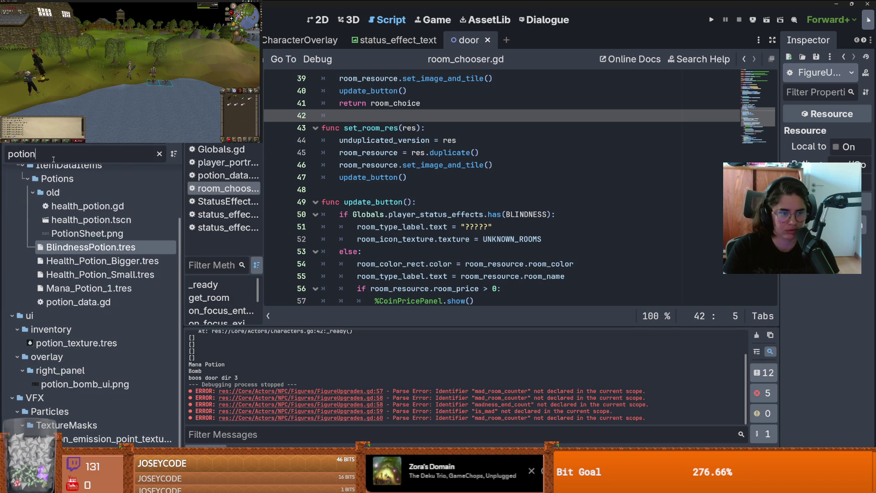
pyautogui.doubleClick(70, 303)
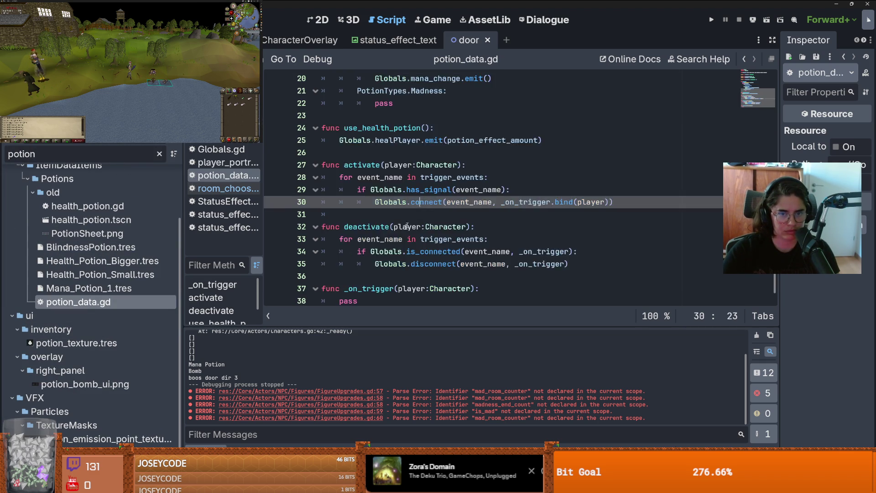
pyautogui.scroll(3, 92, 251)
pyautogui.click(32, 232)
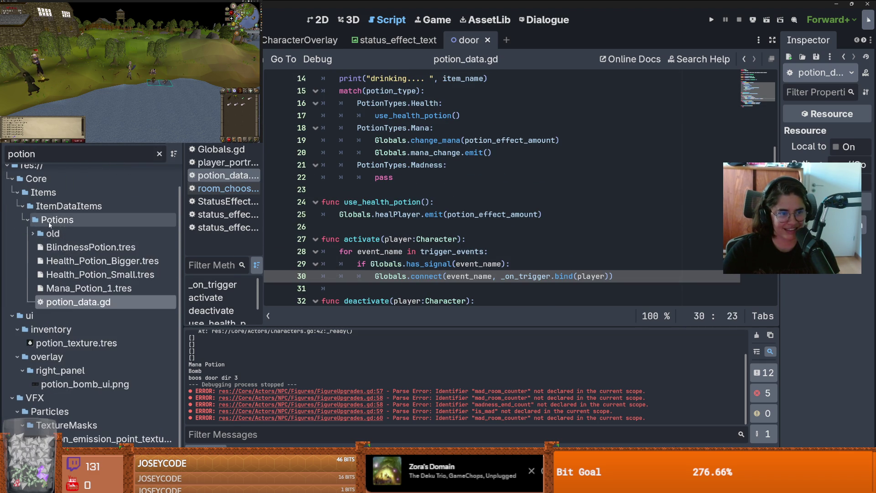
pyautogui.rightClick(82, 221)
pyautogui.moveTo(87, 234)
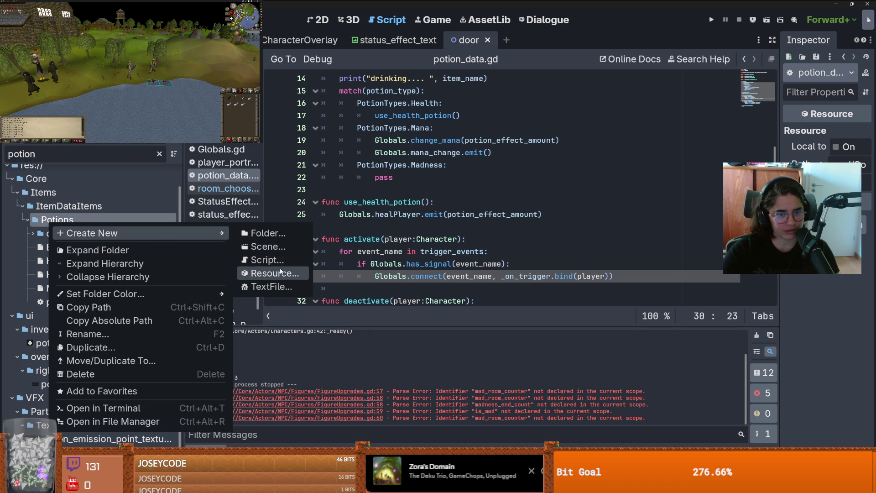
pyautogui.moveTo(204, 232)
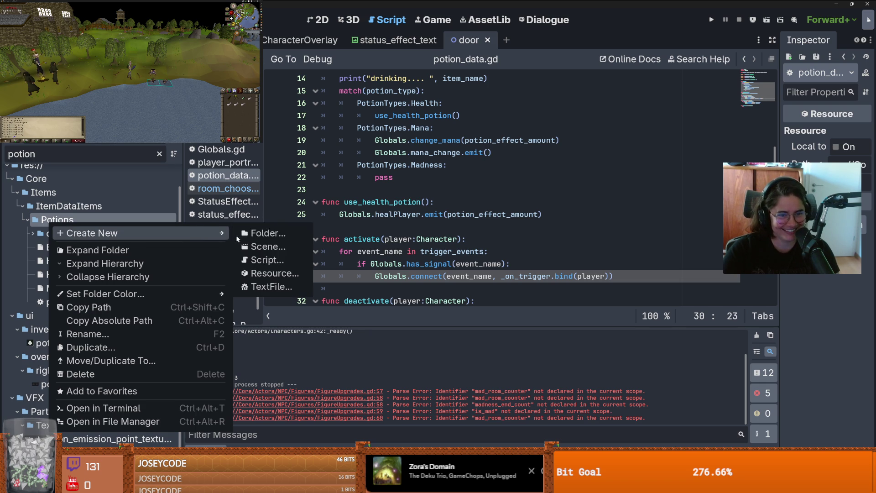
pyautogui.click(256, 233)
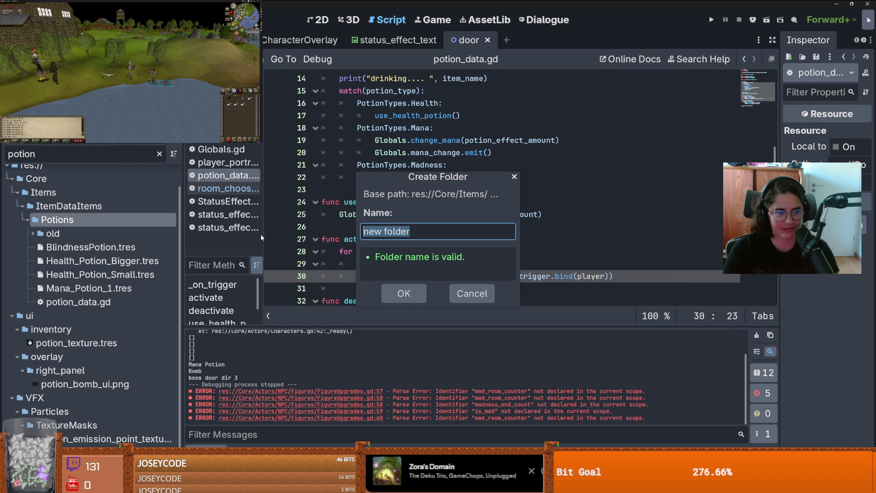
pyautogui.write('Blindness')
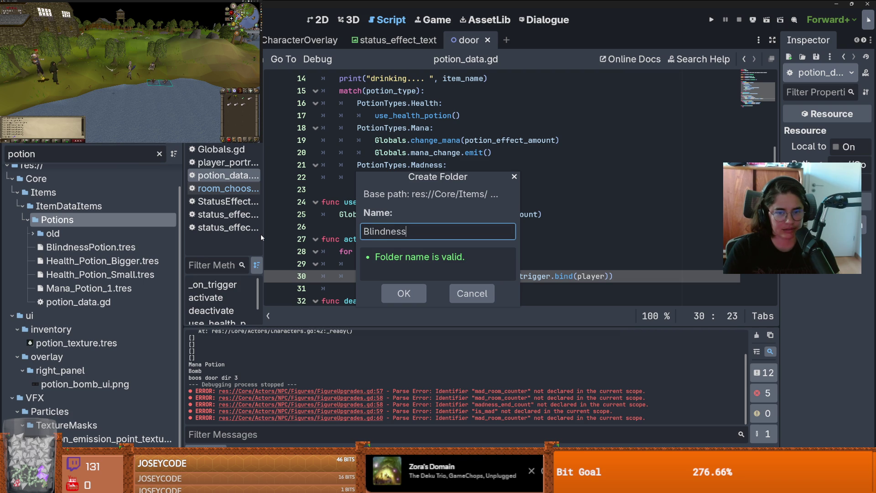
pyautogui.write('Potion')
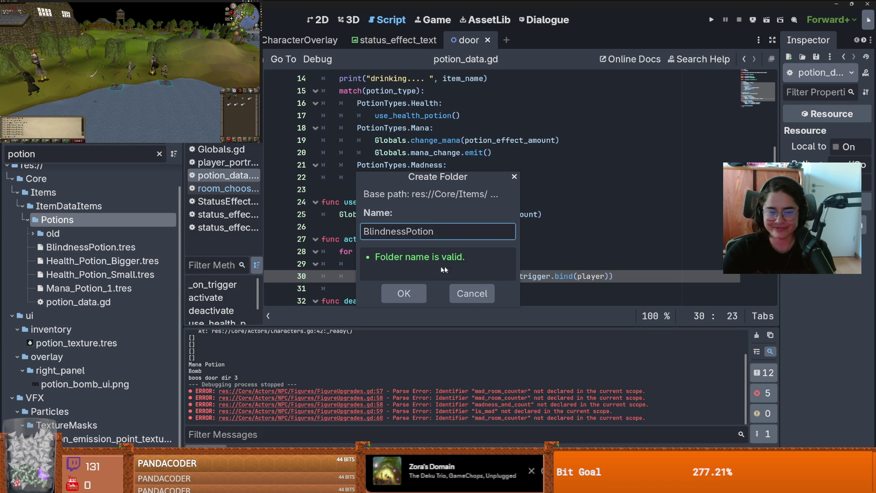
pyautogui.click(514, 177)
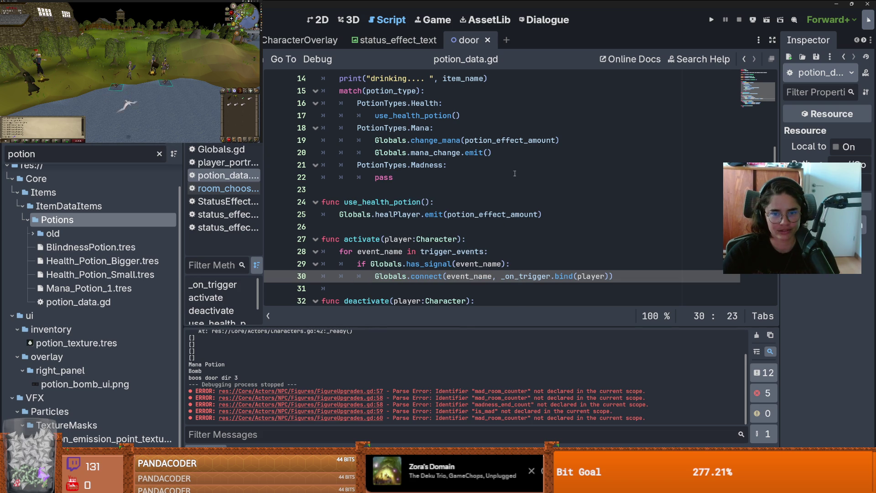
pyautogui.click(89, 302)
pyautogui.scroll(5, 356, 210)
# - Add an exported status_effect variable of type StatusEffect to potion_data.gd and save
pyautogui.click(356, 213)
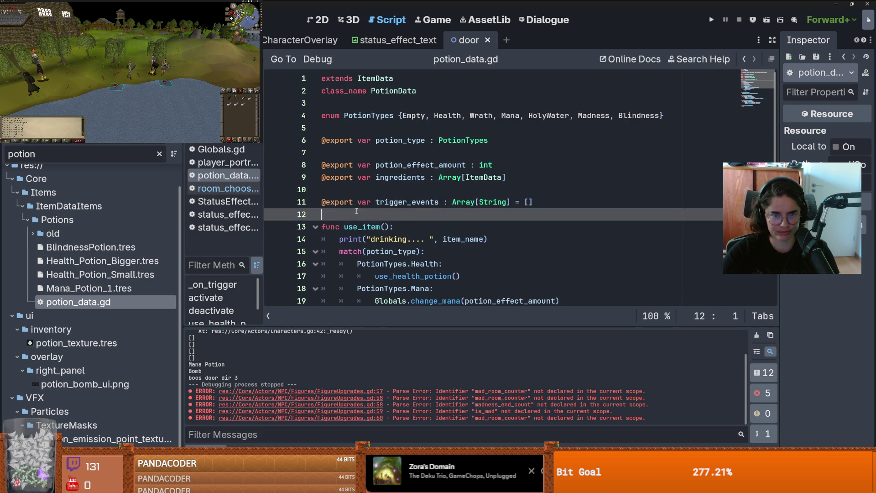
pyautogui.press('Return')
pyautogui.press('Return')
pyautogui.press('Up')
pyautogui.press('Up')
pyautogui.write('@export ')
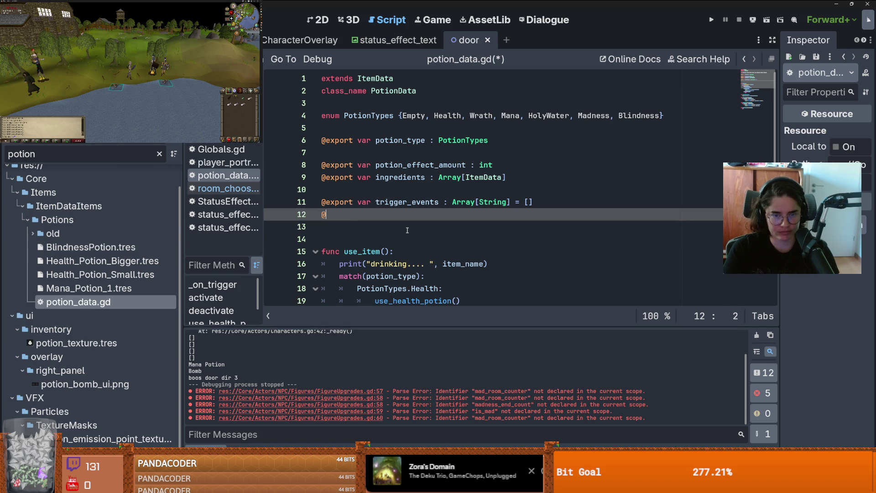
pyautogui.write('var status')
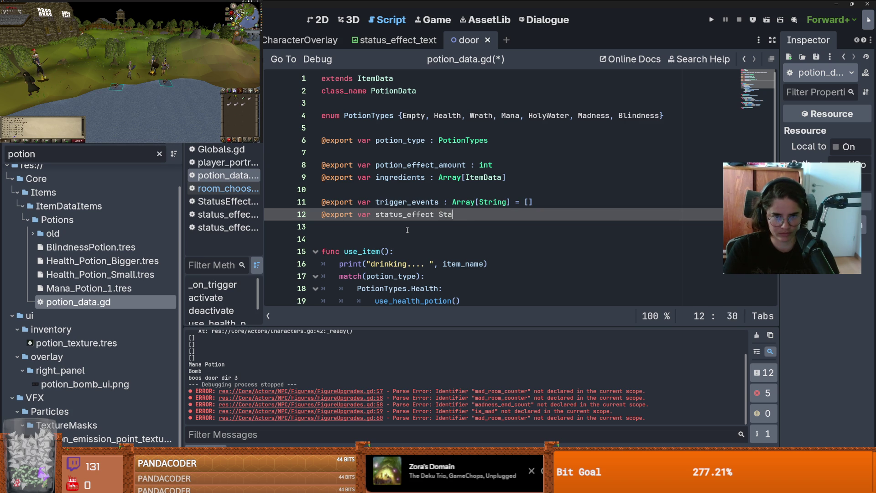
pyautogui.write('Status')
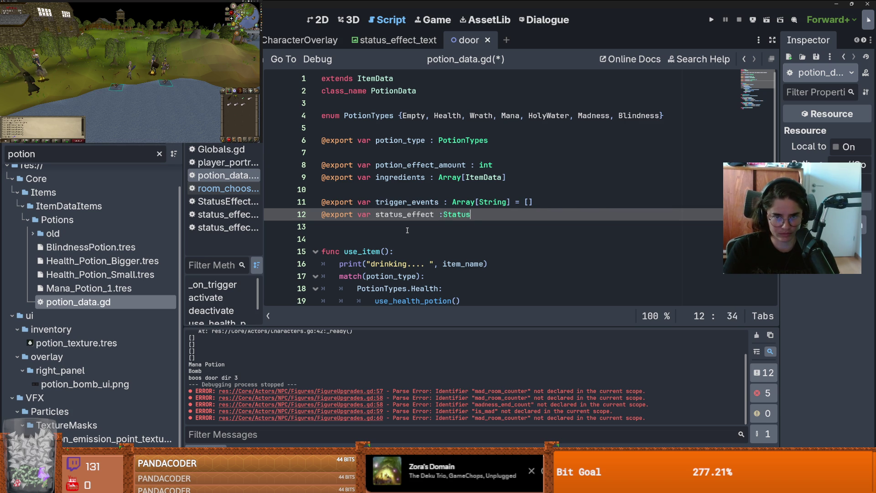
pyautogui.write('Effe')
pyautogui.press('Return')
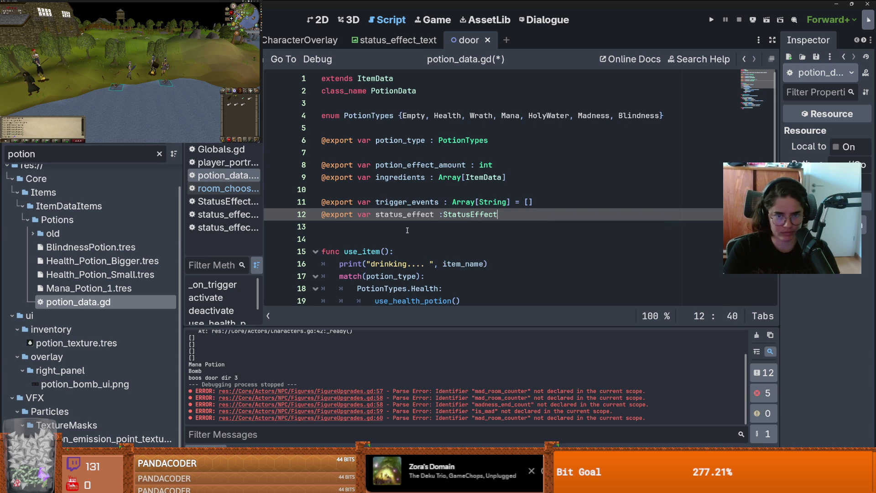
pyautogui.hotkey('ctrl', 's')
# - Replace pass in the Madness case with Globals.add_status_effect(status_effect) and save
pyautogui.scroll(-3, 397, 238)
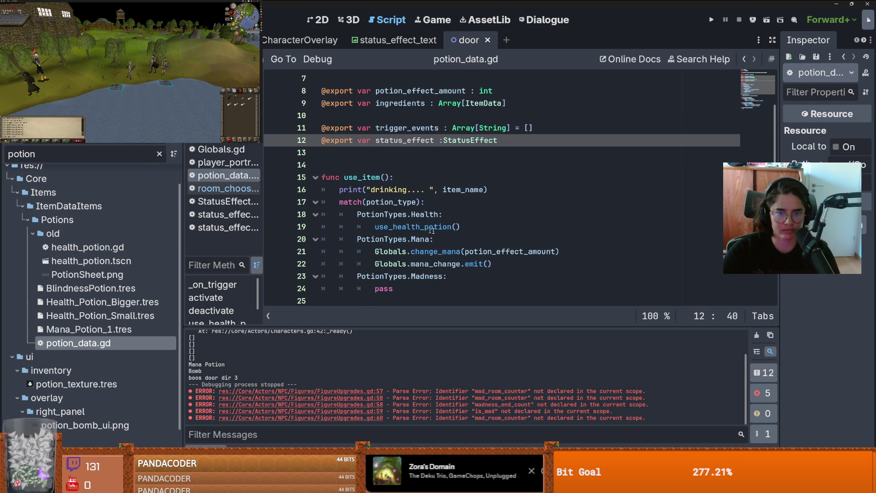
pyautogui.doubleClick(378, 252)
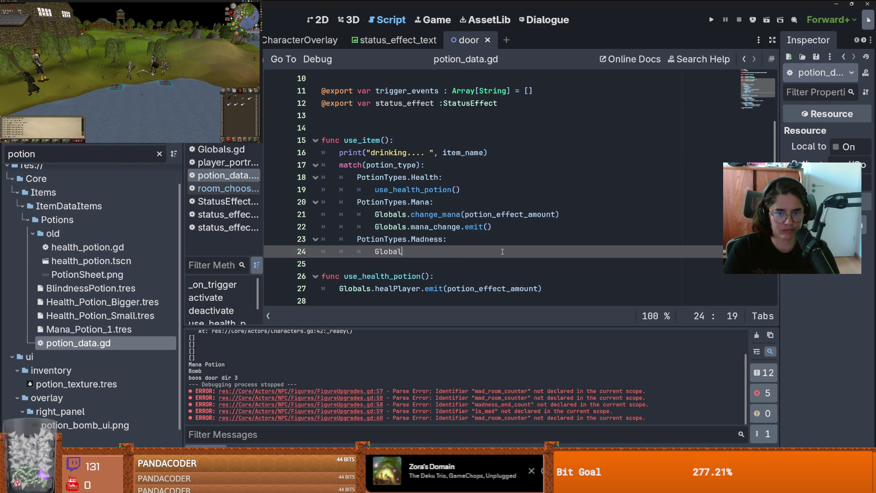
pyautogui.write('s.ad')
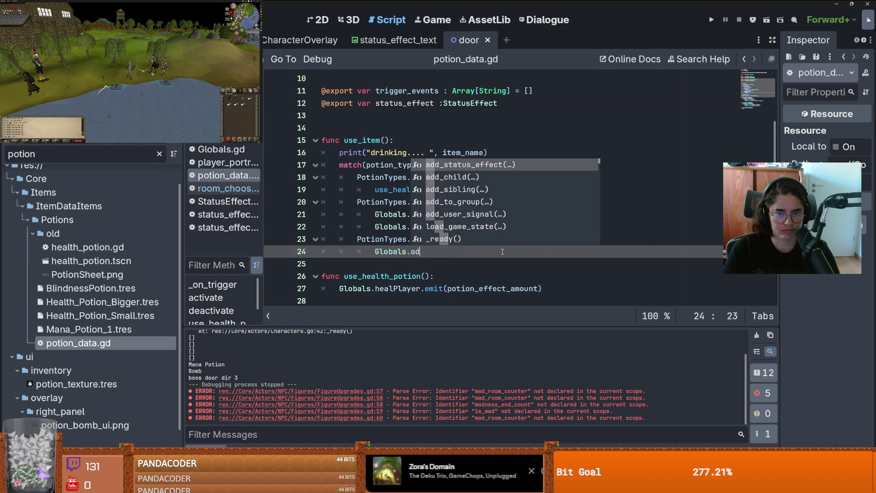
pyautogui.press('Return')
pyautogui.write('status_effect(sta')
pyautogui.press('Return')
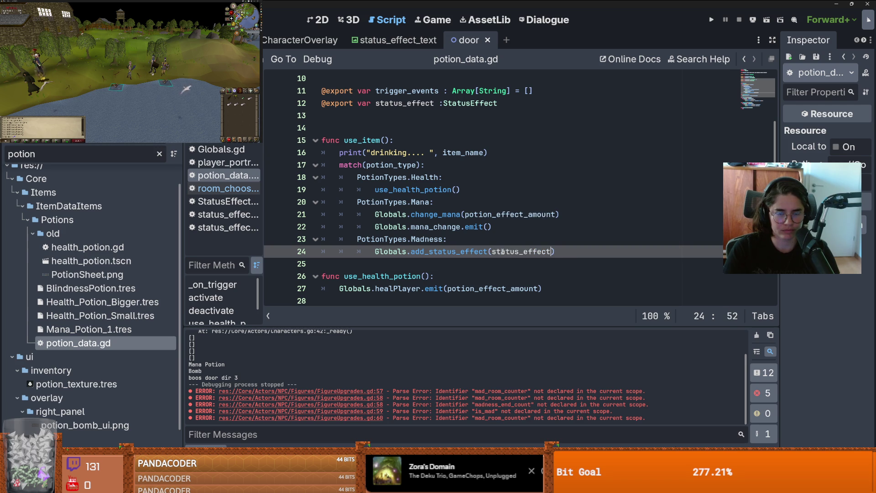
pyautogui.hotkey('ctrl', 's')
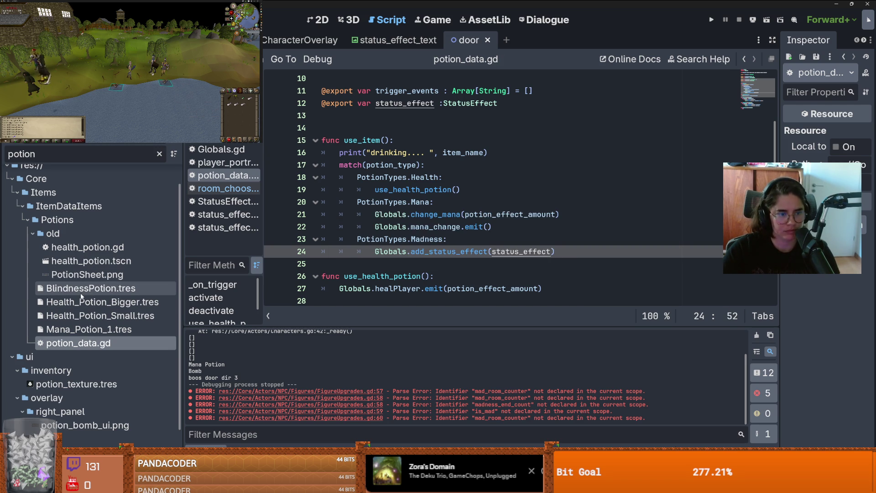
# - Set BlindnessPotion.tres's Status Effect to Blindness, save, and run the project to test
pyautogui.click(84, 290)
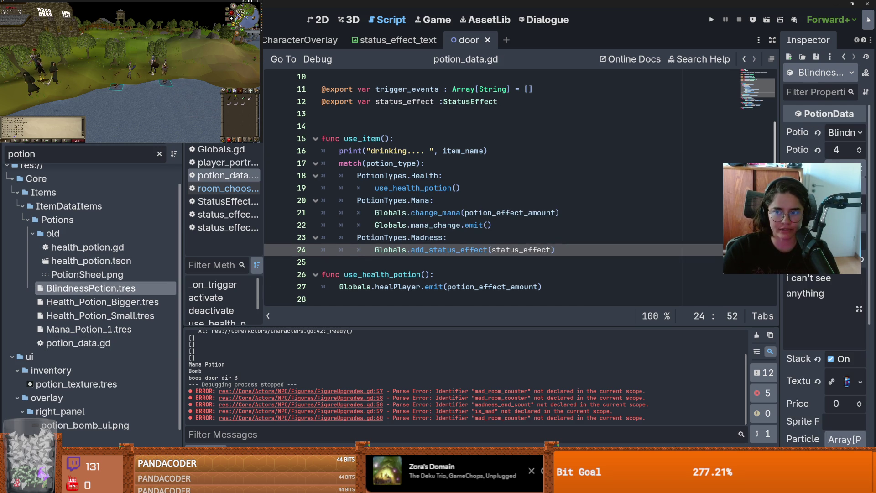
pyautogui.scroll(1, 721, 173)
pyautogui.moveTo(780, 201); pyautogui.dragTo(599, 201)
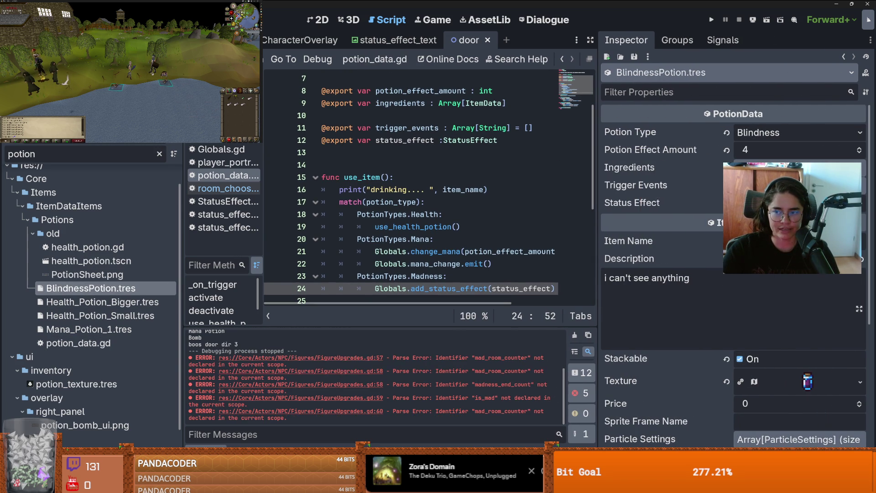
pyautogui.click(793, 203)
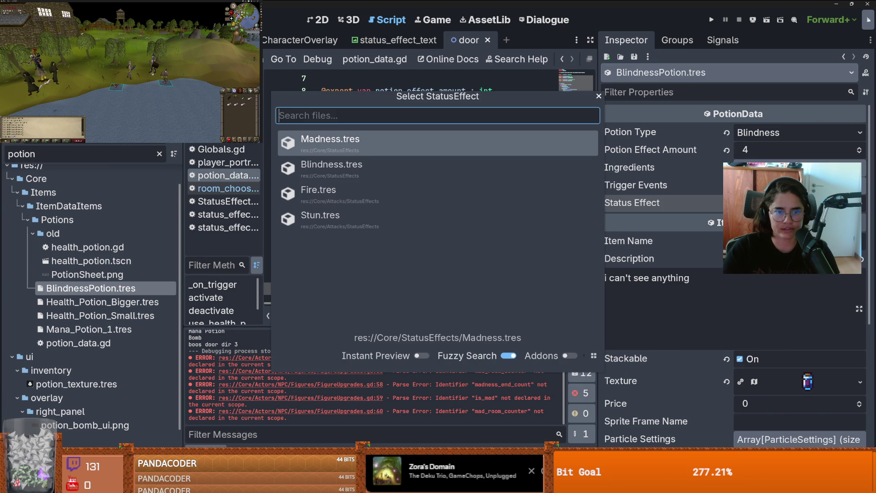
pyautogui.press('Down')
pyautogui.press('Return')
pyautogui.hotkey('ctrl', 's')
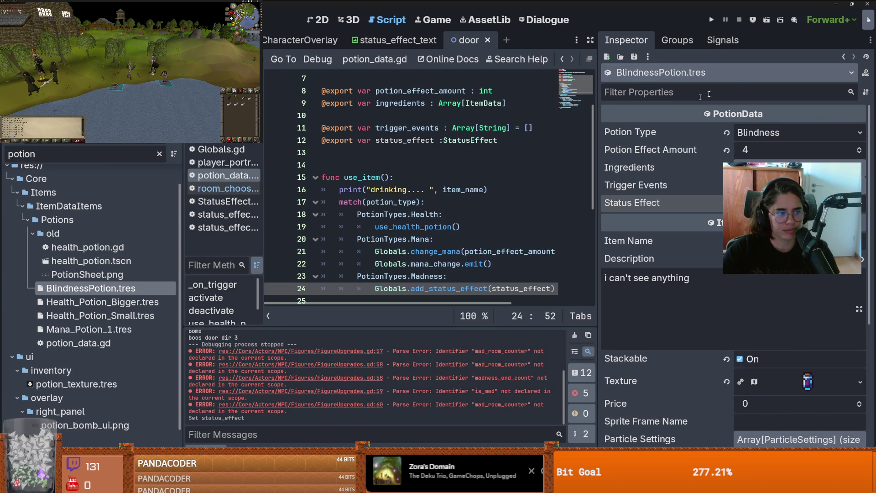
pyautogui.click(710, 19)
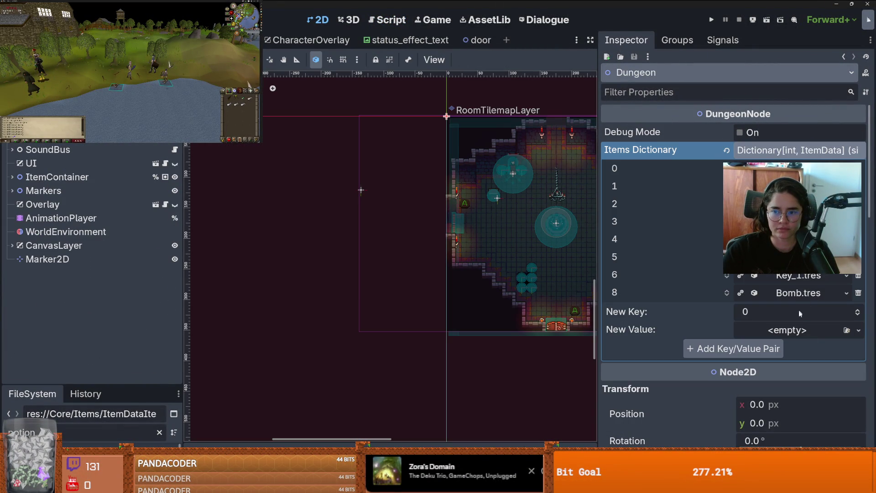
# - Add BlindnessPotion.tres to the Items Dictionary, which overwrites Bomb at key 8, then revert it
pyautogui.click(856, 310)
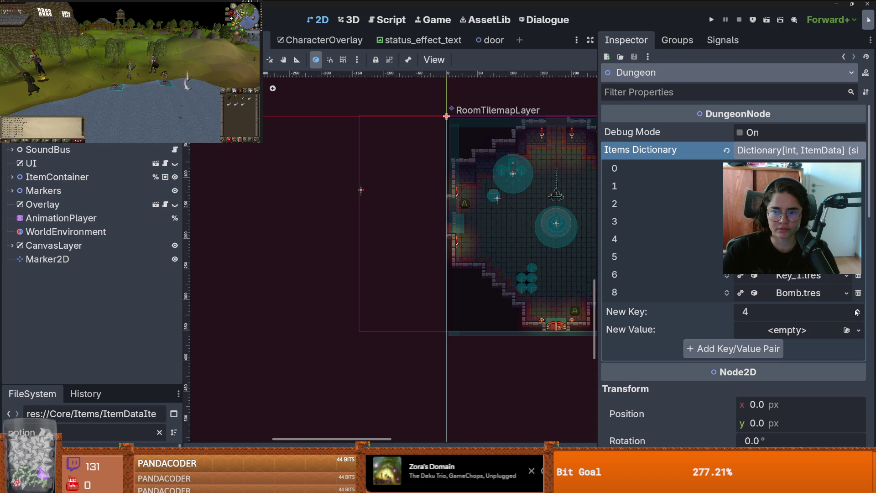
pyautogui.click(858, 330)
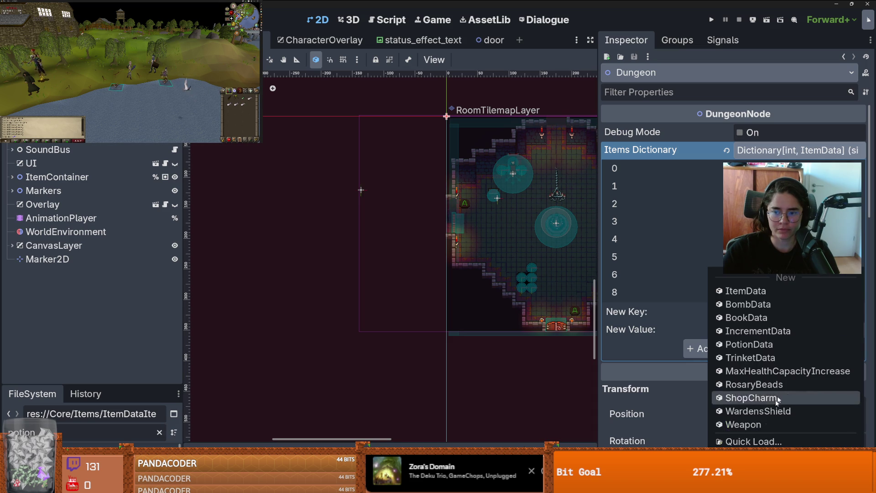
pyautogui.click(761, 440)
pyautogui.write('blin')
pyautogui.press('Return')
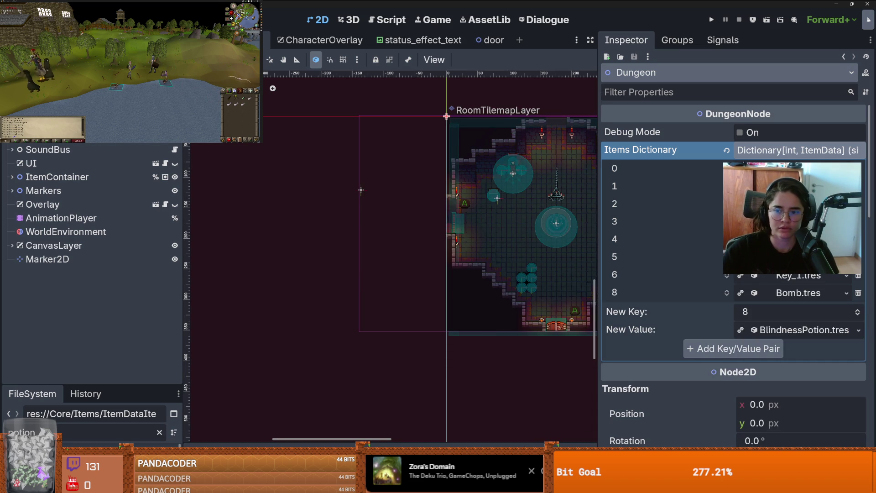
pyautogui.click(760, 350)
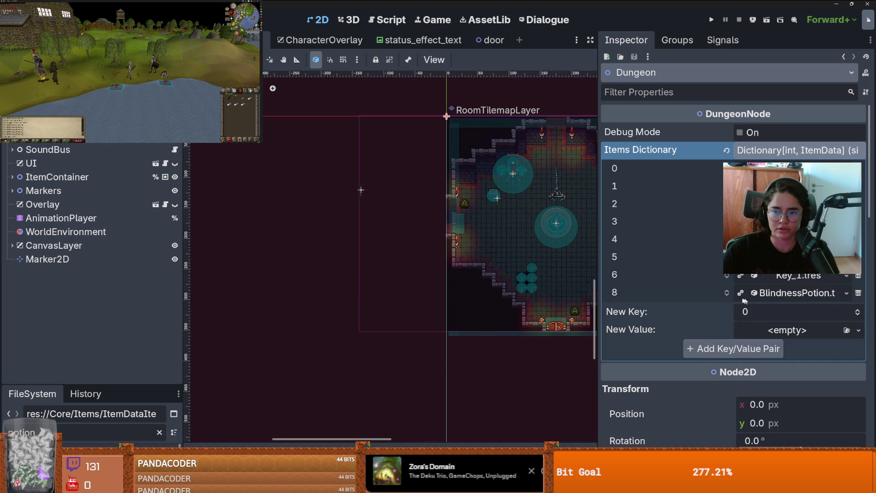
pyautogui.scroll(-2, 793, 295)
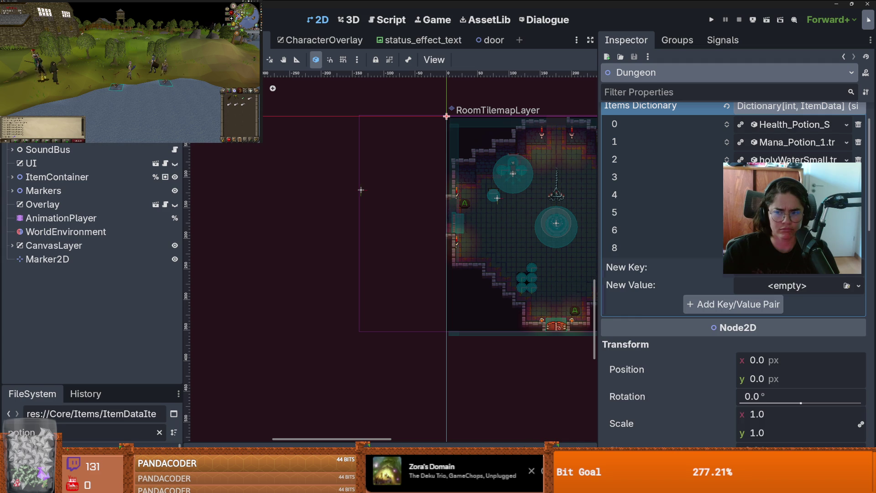
pyautogui.scroll(2, 652, 276)
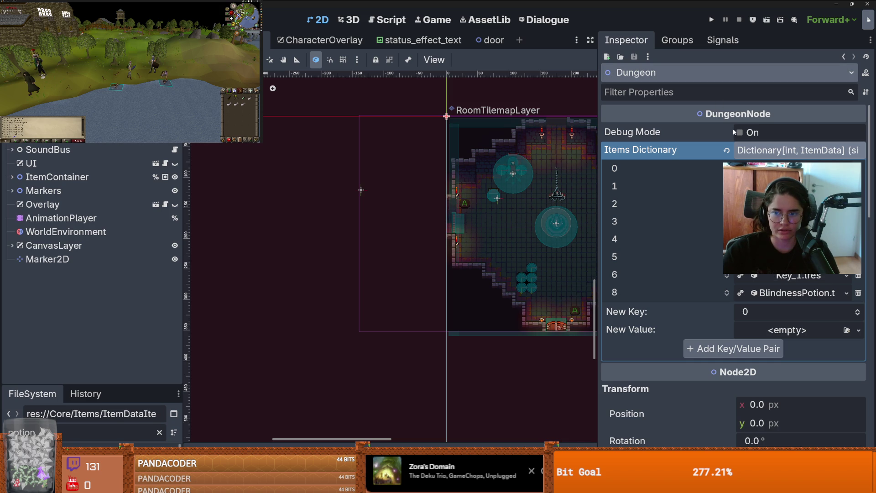
pyautogui.hotkey('ctrl', 'v')
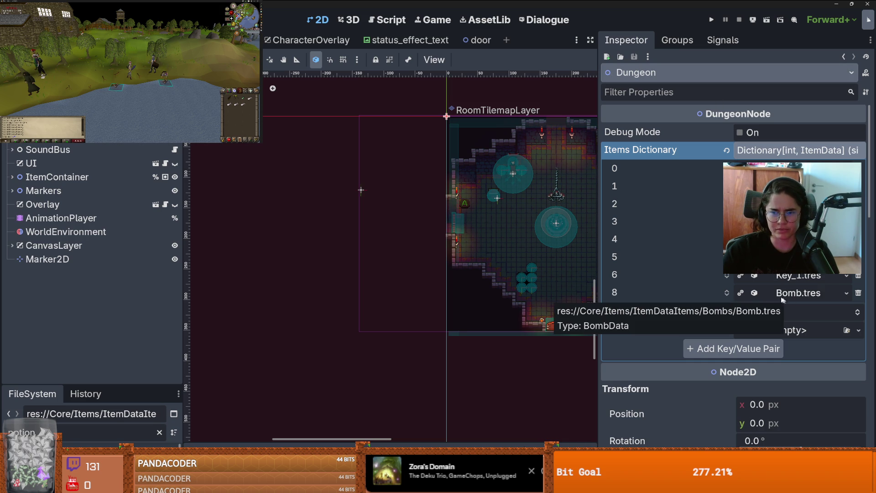
# - Add BlindnessPotion.tres to the Items Dictionary under key 7
pyautogui.click(858, 311)
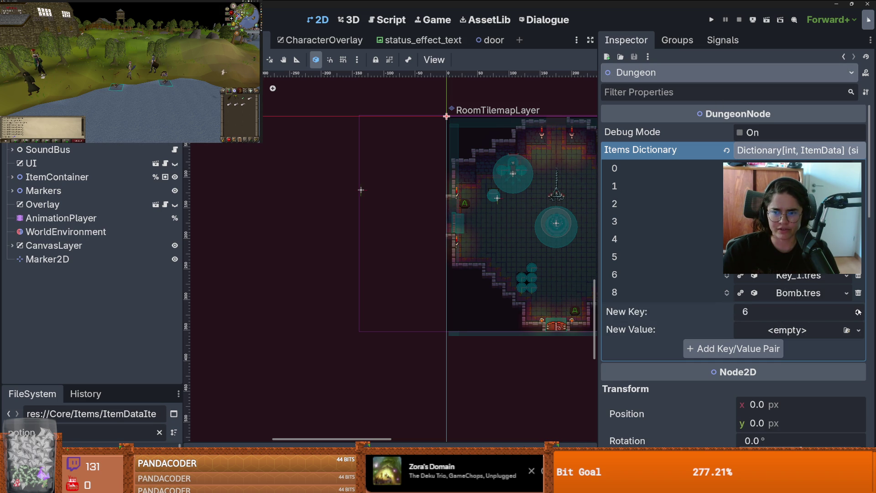
pyautogui.click(859, 329)
pyautogui.click(766, 435)
pyautogui.write('blin')
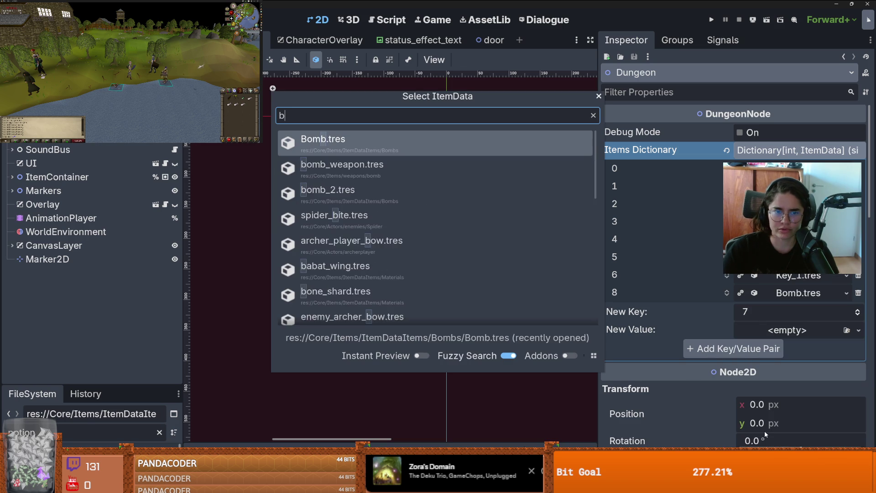
pyautogui.press('Return')
pyautogui.click(735, 348)
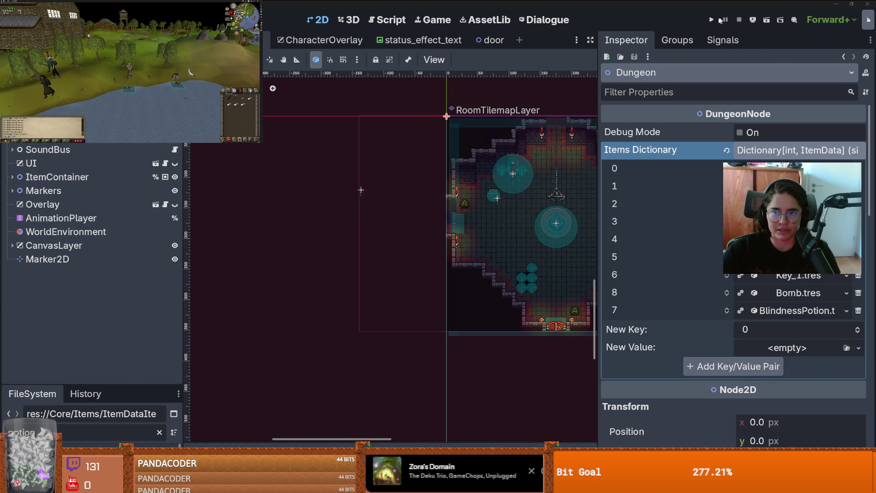
# - Run the game and list the in-game console commands with 'commands'
pyautogui.press('F5')
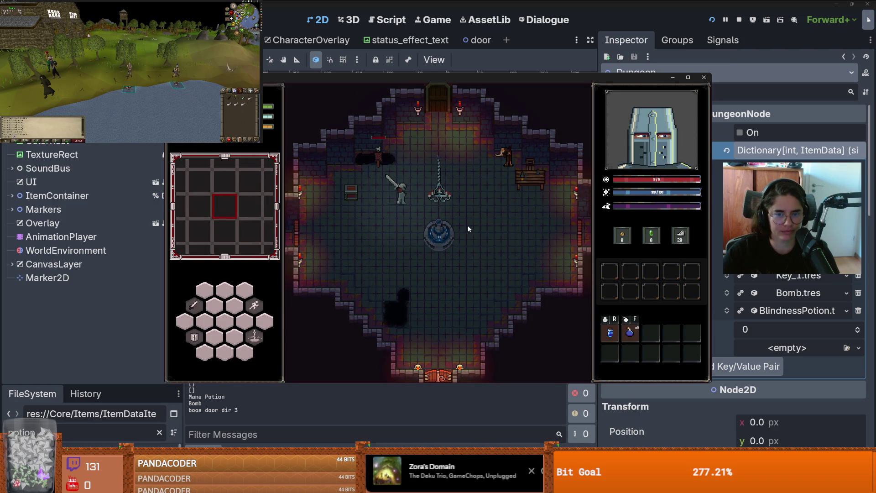
pyautogui.press('`')
pyautogui.press('`')
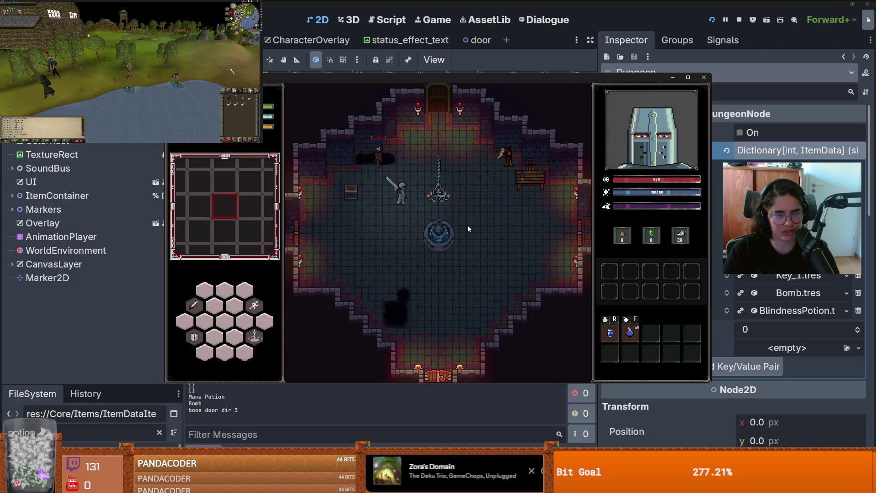
pyautogui.press('`')
pyautogui.press('`')
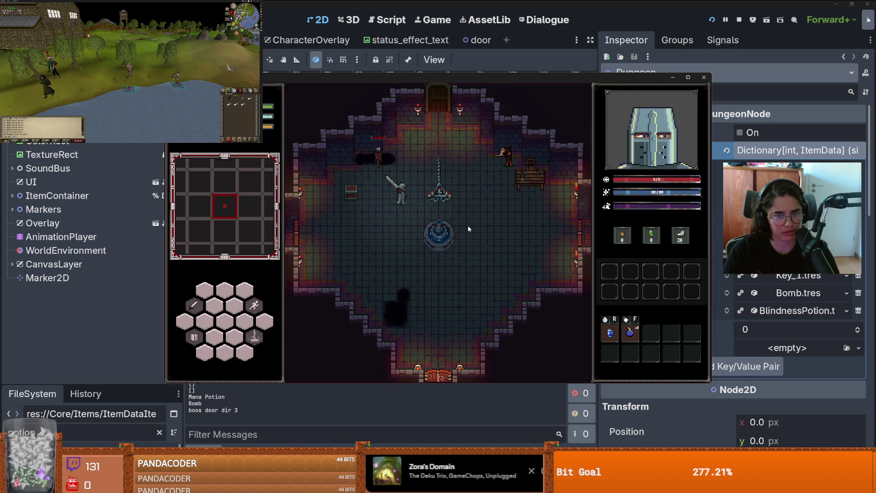
pyautogui.press('`')
pyautogui.write('ic')
pyautogui.press('BackSpace')
pyautogui.write('ncreast')
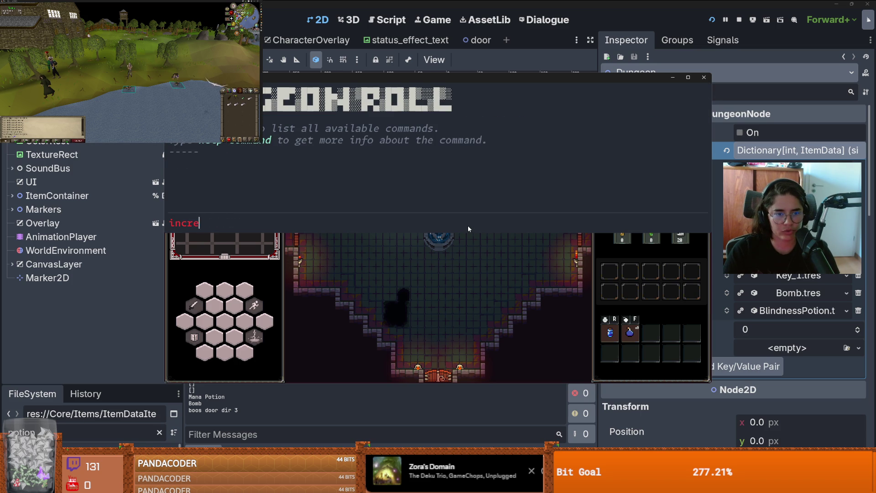
pyautogui.press('BackSpace')
pyautogui.press('BackSpace')
pyautogui.press('BackSpace')
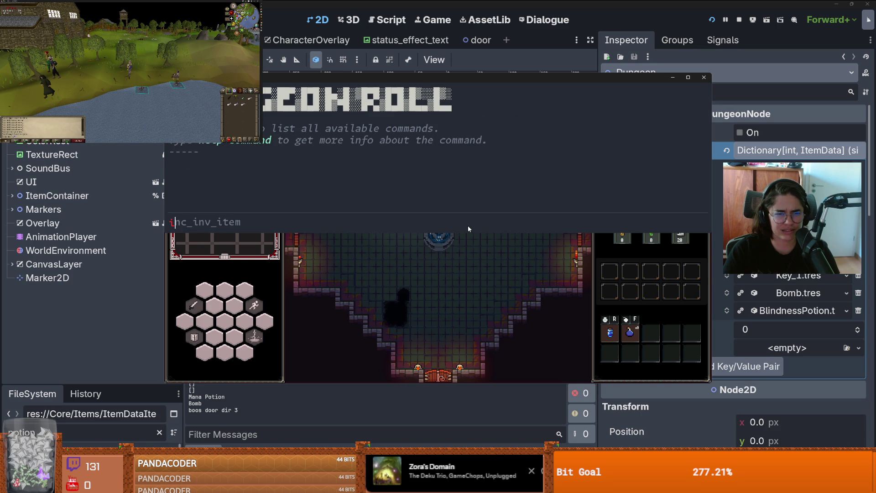
pyautogui.press('BackSpace')
pyautogui.write('commands')
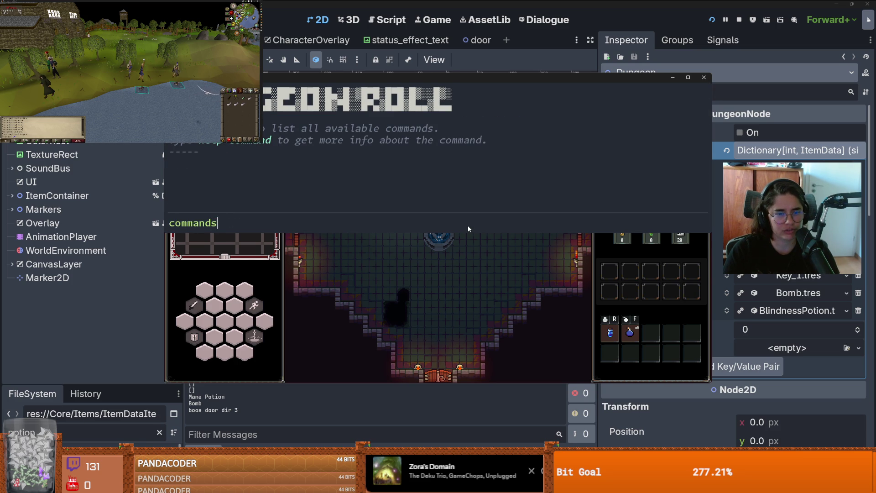
pyautogui.press('Return')
# - Spawn the Blindness Potion with the console command spawn_item 7 1
pyautogui.scroll(5, 280, 157)
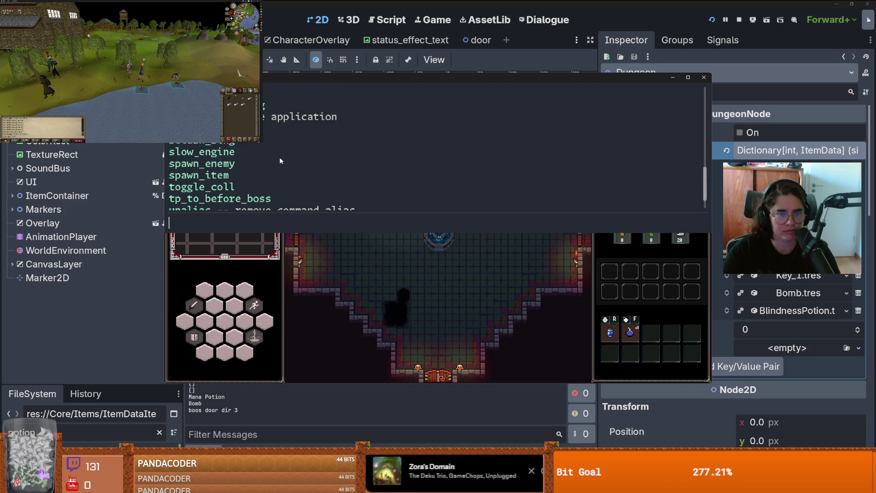
pyautogui.scroll(4, 278, 161)
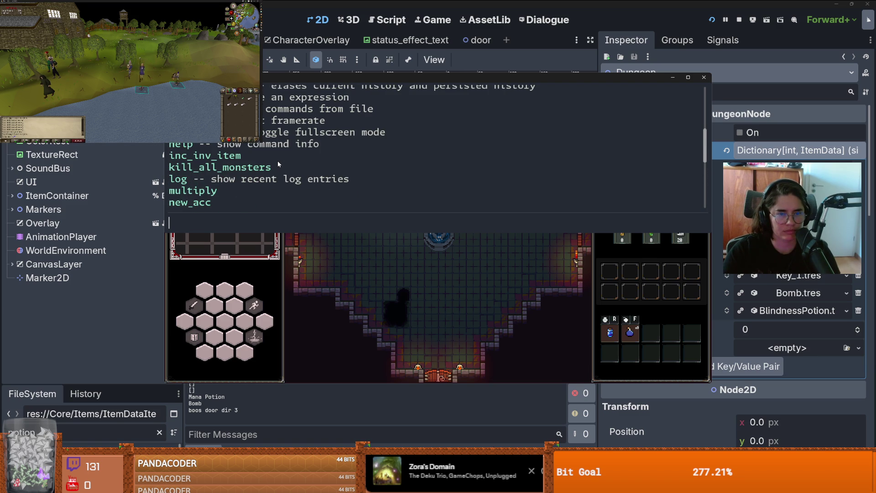
pyautogui.scroll(1, 278, 160)
pyautogui.scroll(-4, 277, 161)
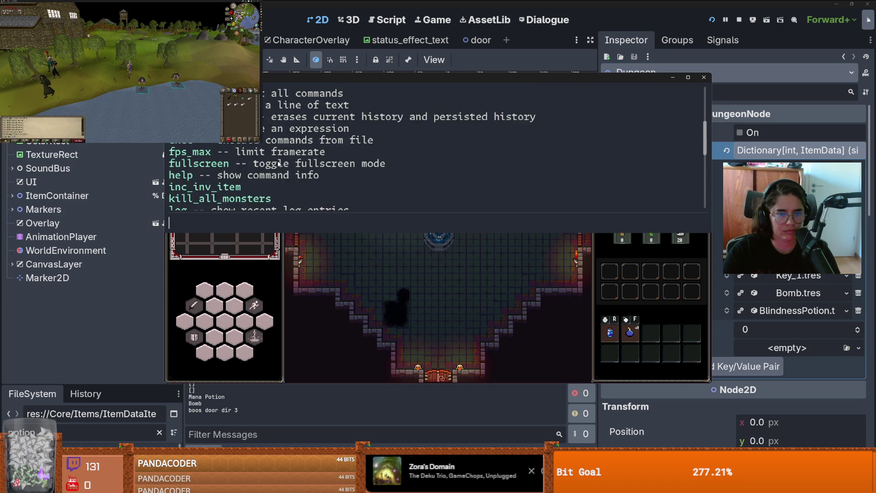
pyautogui.scroll(-5, 278, 160)
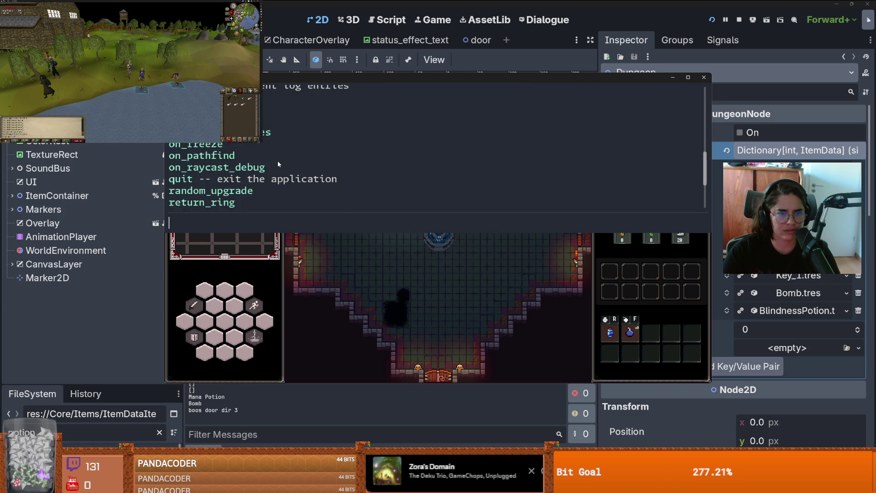
pyautogui.scroll(-1, 277, 160)
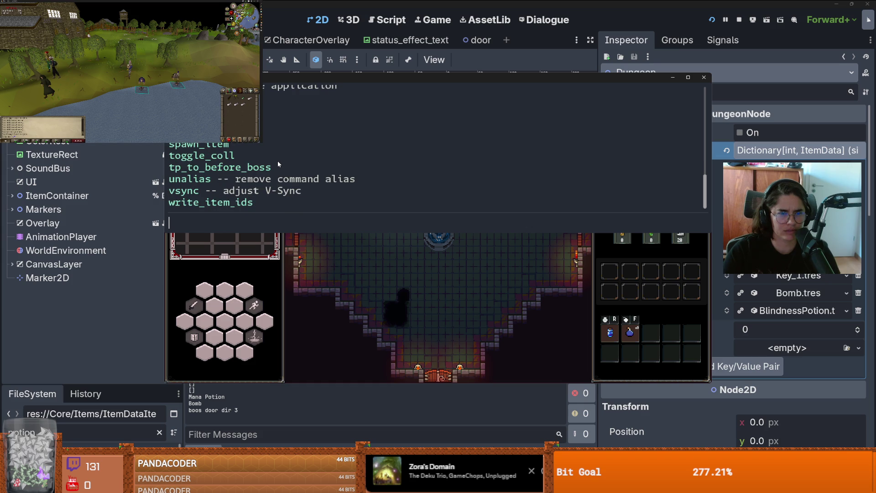
pyautogui.write('spawn_i')
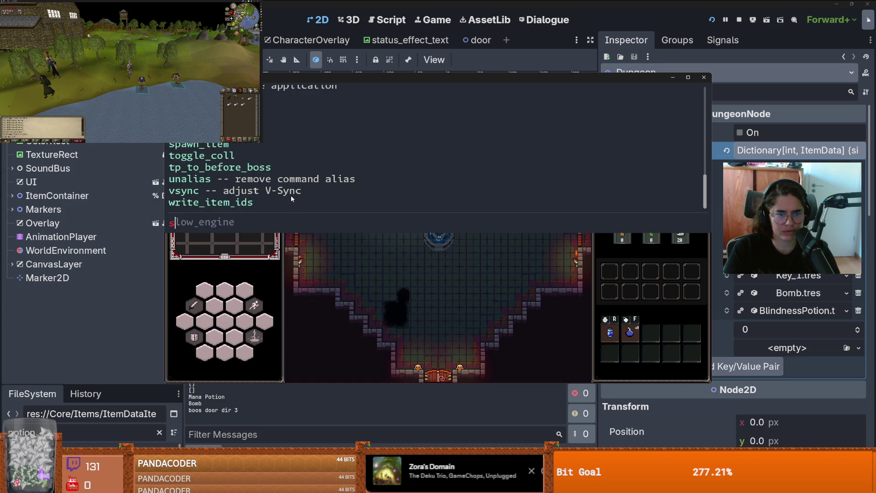
pyautogui.write('tem ')
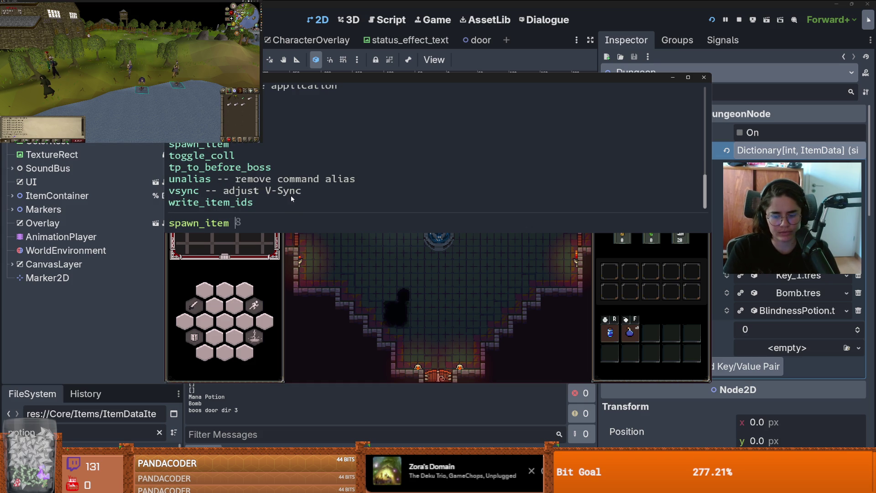
pyautogui.write('7 1')
pyautogui.press('Return')
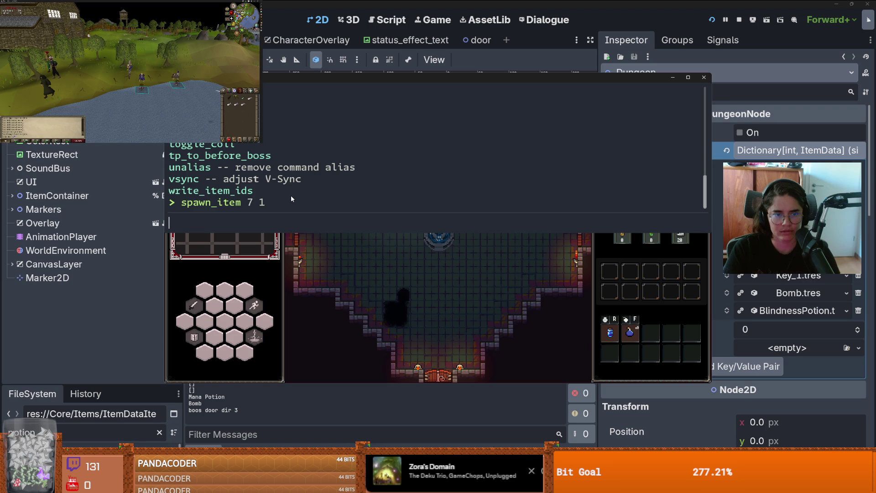
pyautogui.press('`')
# - Put the potion in quick slot 3, go through the top door and pick a room
pyautogui.press('s')
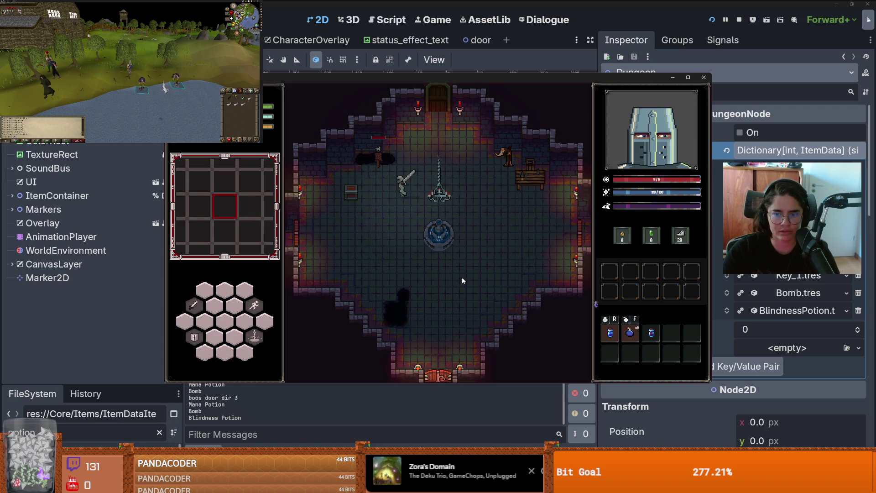
pyautogui.moveTo(646, 337); pyautogui.dragTo(649, 334)
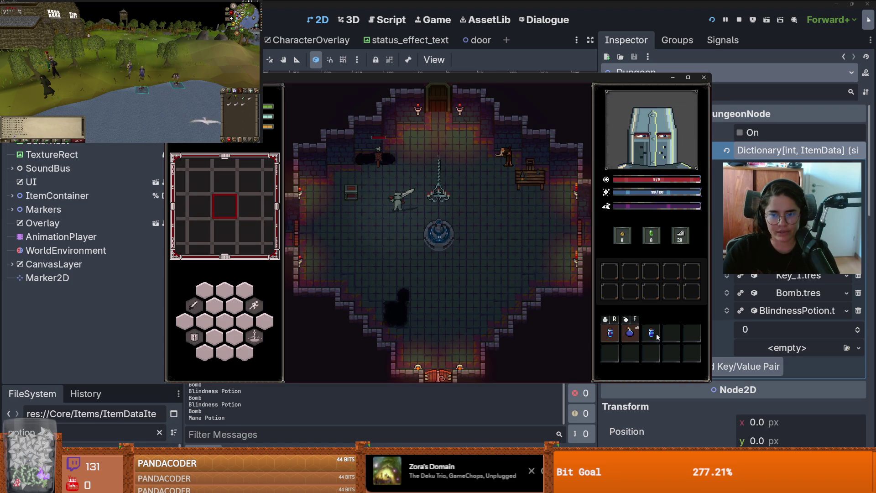
pyautogui.press('s')
pyautogui.press('d')
pyautogui.press('a')
pyautogui.press('w')
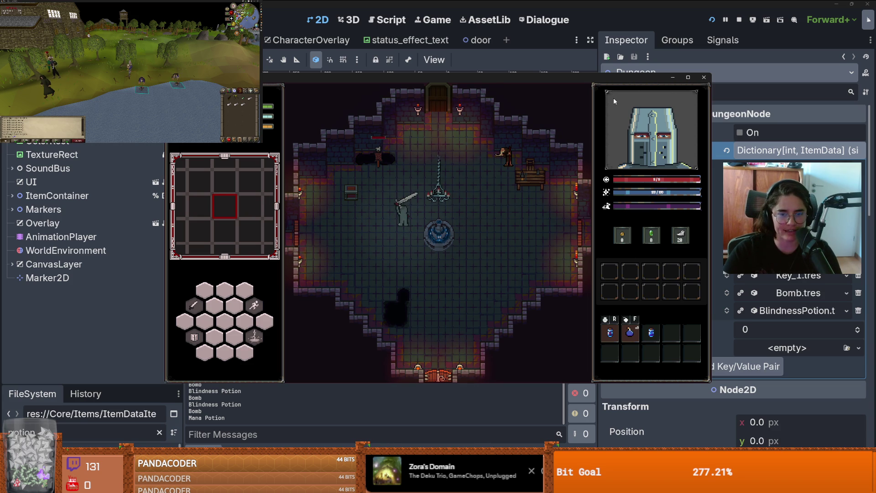
pyautogui.press('w')
pyautogui.press('d')
pyautogui.press('w')
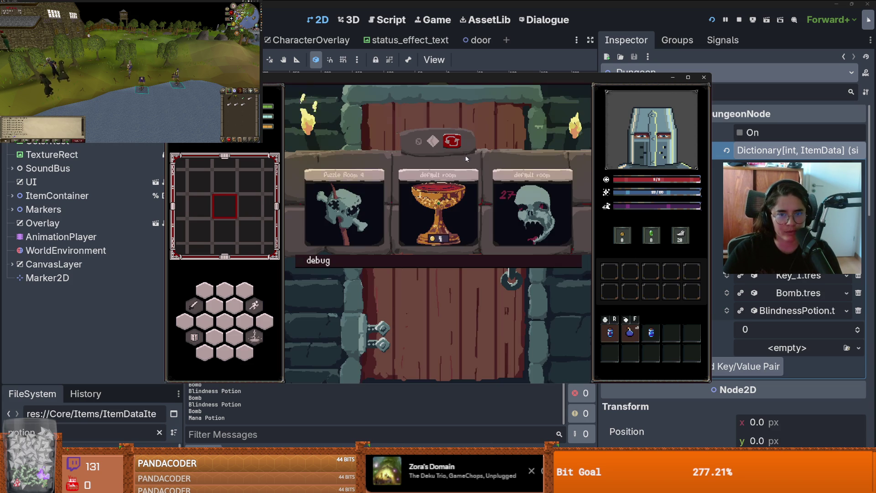
pyautogui.click(452, 198)
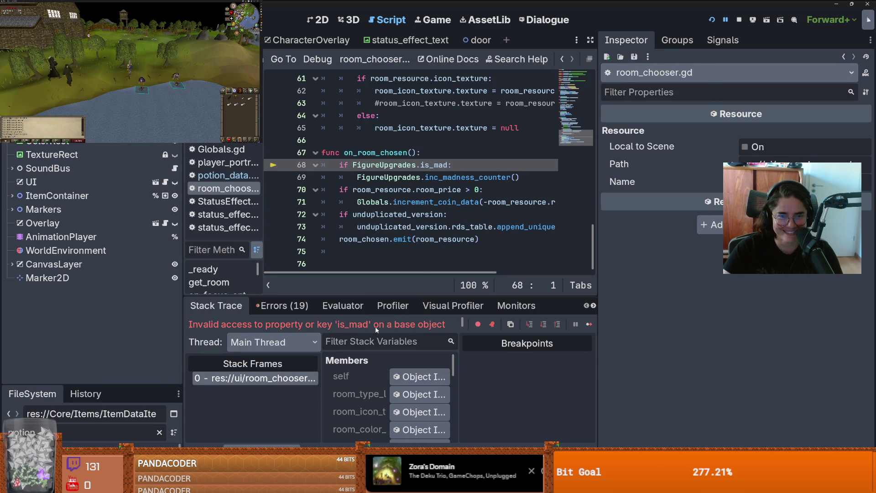
# - Replace FigureUpgrades.is_mad on line 68 with Globals.player_status_effects.has(BLINDNESS) copied from line 50
pyautogui.moveTo(448, 165); pyautogui.dragTo(354, 168)
pyautogui.moveTo(598, 184); pyautogui.dragTo(780, 184)
pyautogui.scroll(3, 538, 185)
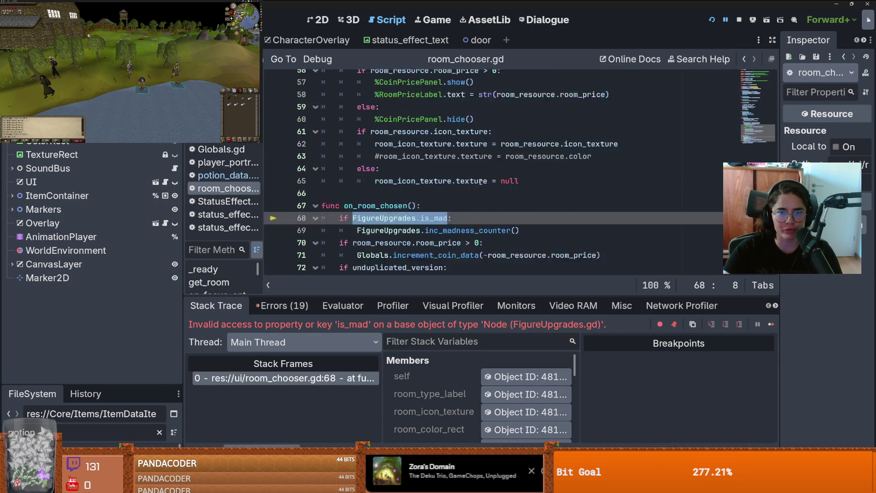
pyautogui.rightClick(537, 185)
pyautogui.press('Escape')
pyautogui.scroll(3, 543, 177)
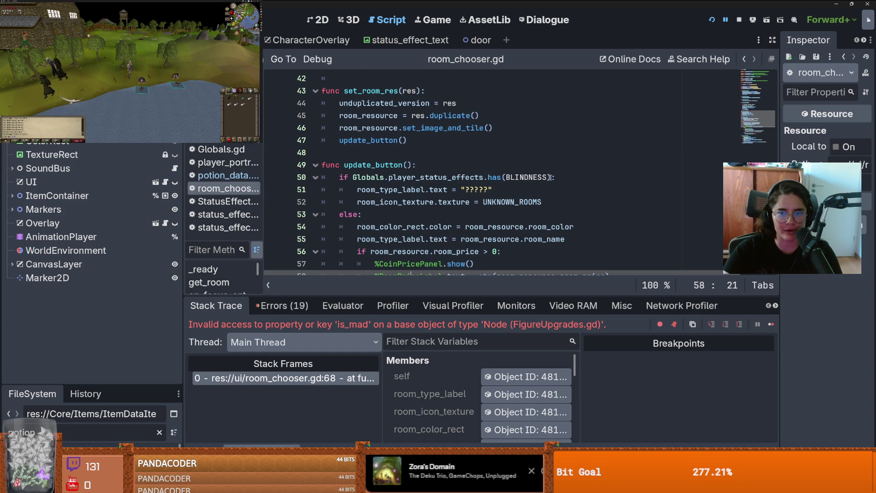
pyautogui.moveTo(552, 177); pyautogui.dragTo(353, 177)
pyautogui.hotkey('ctrl', 'c')
pyautogui.scroll(-5, 433, 215)
pyautogui.scroll(-2, 433, 214)
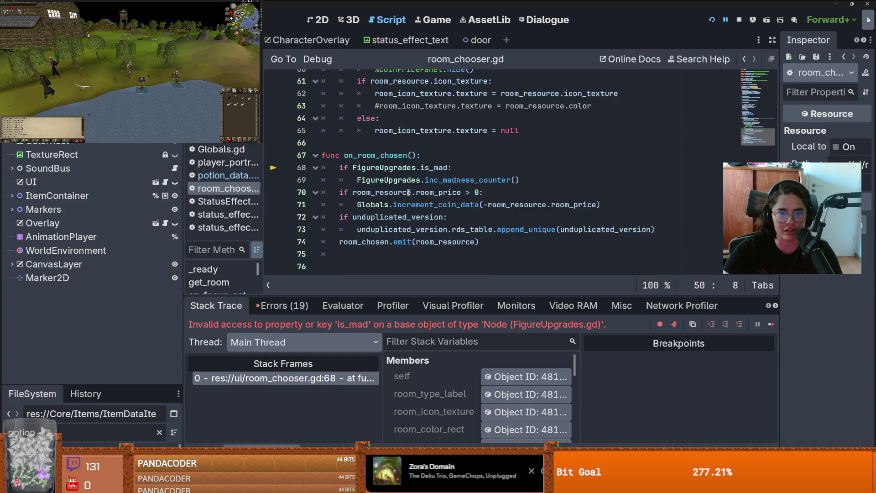
pyautogui.moveTo(446, 167); pyautogui.dragTo(352, 167)
pyautogui.hotkey('ctrl', 'v')
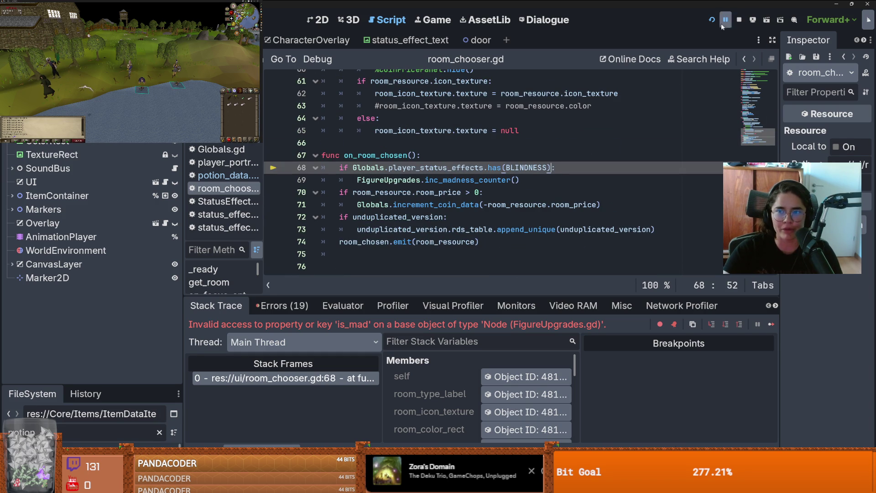
# - Rerun the game and spawn the Blindness Potion with spawn_item
pyautogui.click(712, 20)
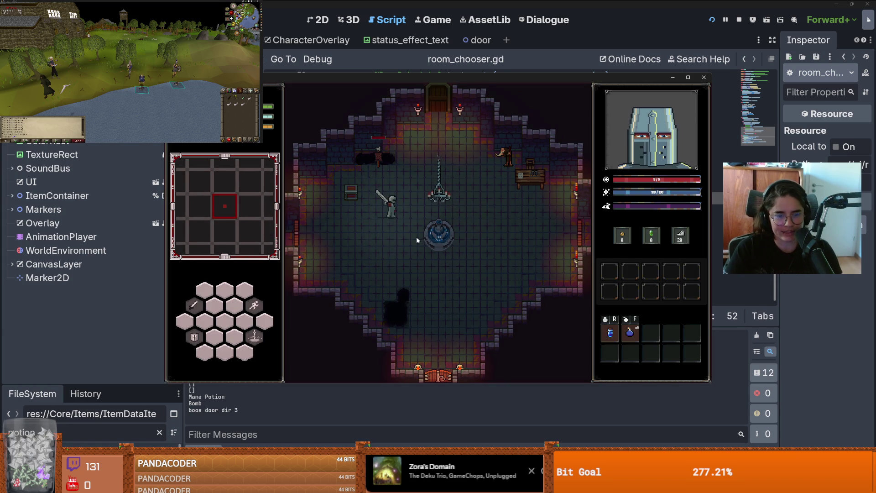
pyautogui.press('`')
pyautogui.write('spawn_ite')
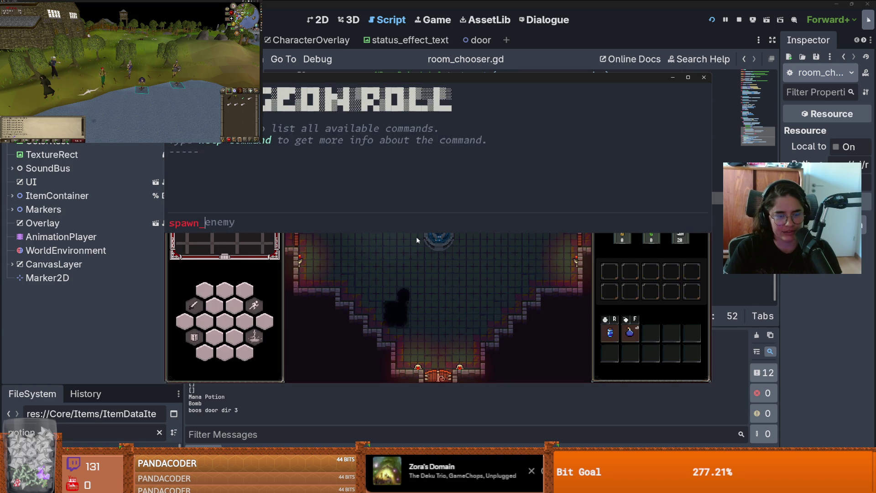
pyautogui.write('m 7 1')
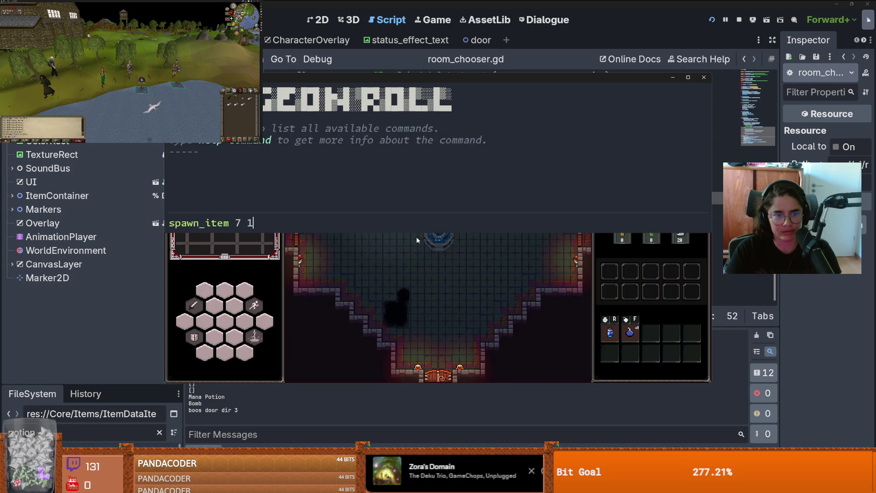
pyautogui.press('Return')
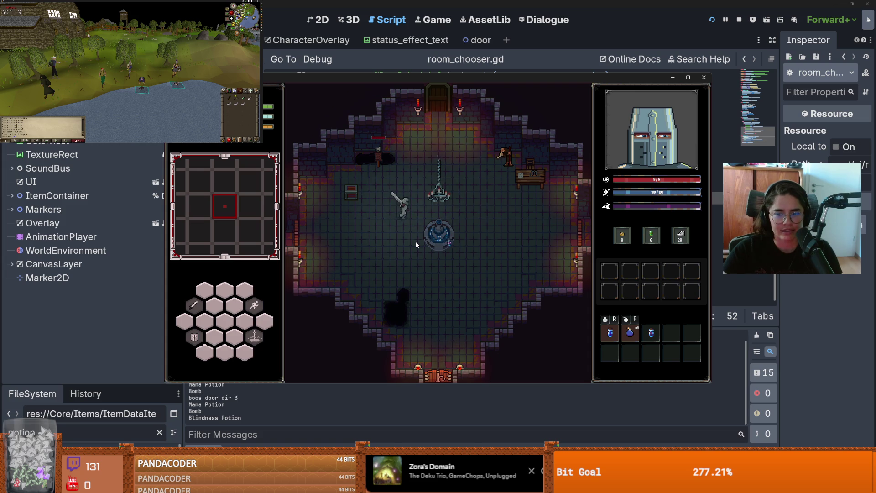
# - Enter the top door, enable debug, pick the default room, drink the Mana Potion, close the game
pyautogui.press('w')
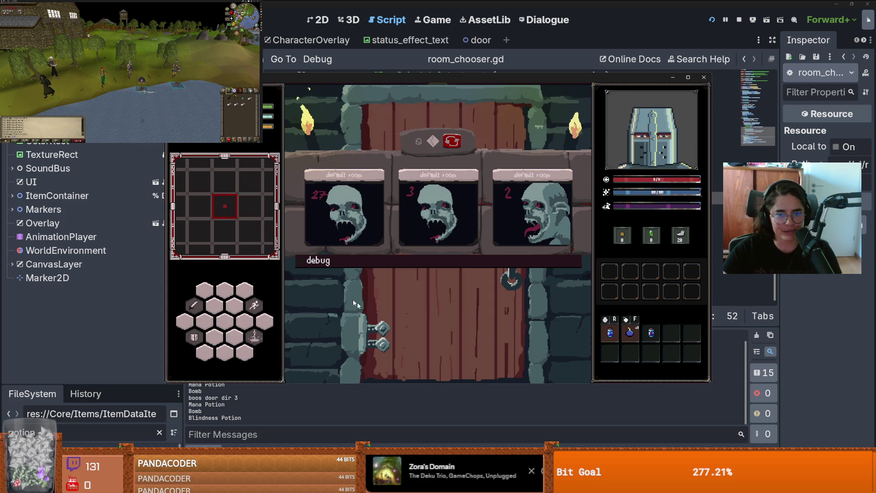
pyautogui.click(319, 260)
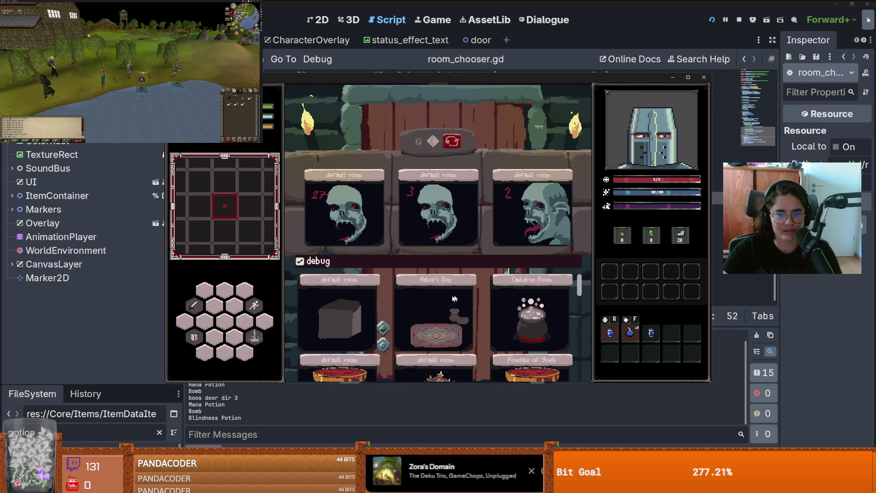
pyautogui.click(341, 297)
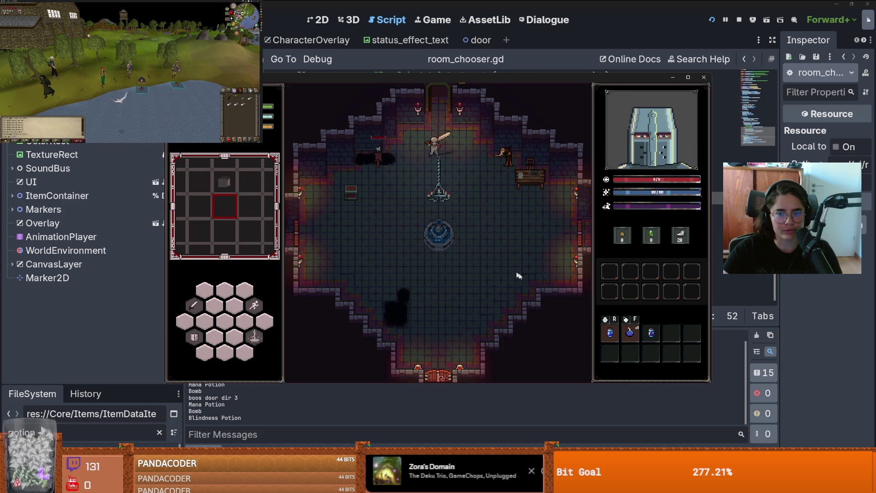
pyautogui.press('a')
pyautogui.press('s')
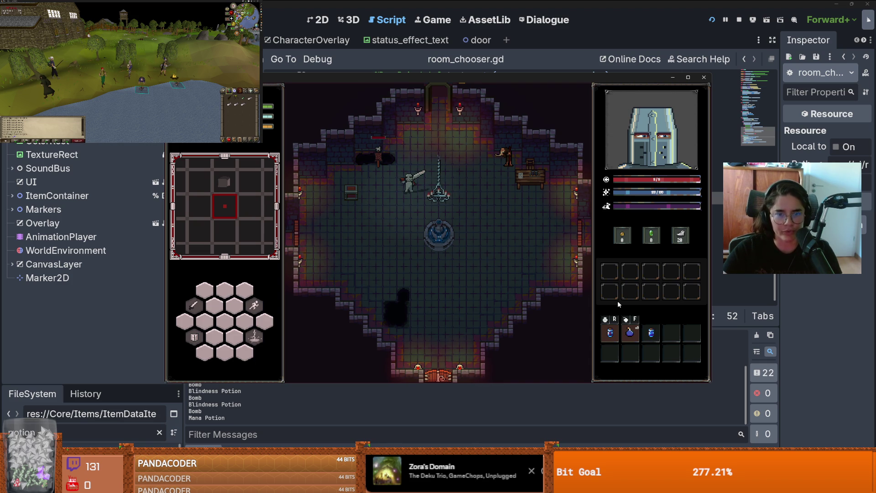
pyautogui.press('r')
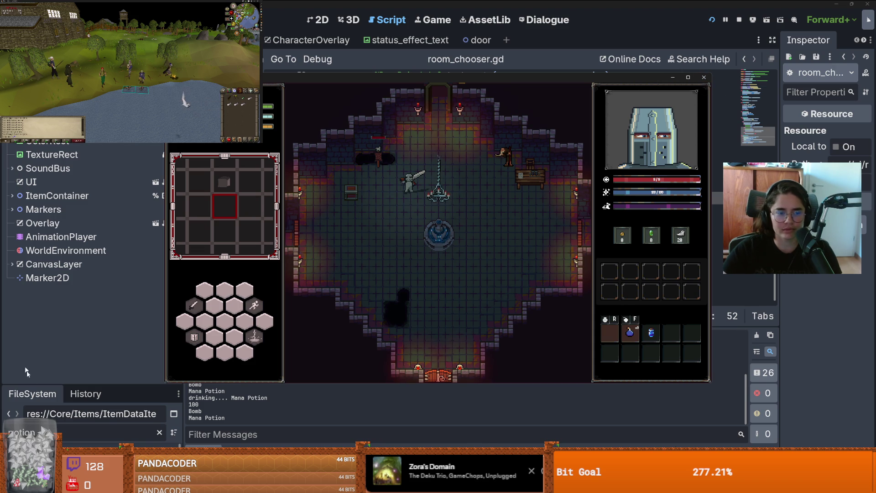
pyautogui.press('F8')
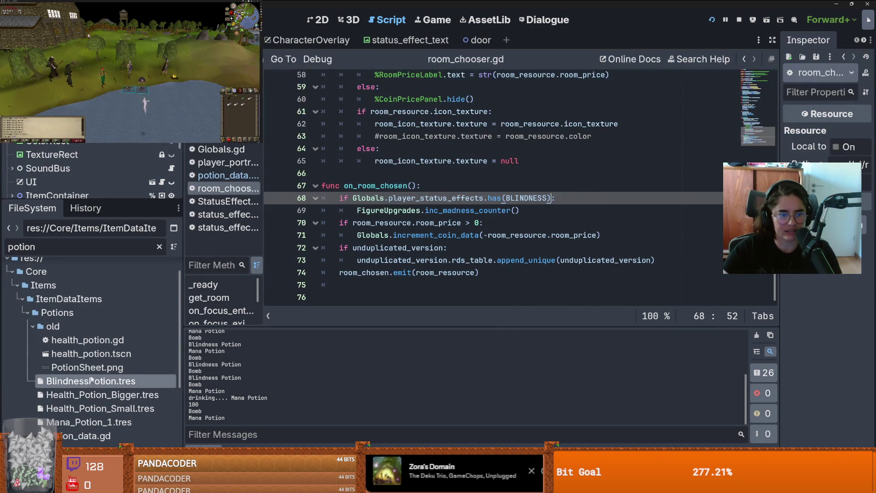
# - Change PotionTypes.Madness to PotionTypes.Blindness on line 23 of potion_data.gd and rerun the game
pyautogui.click(92, 382)
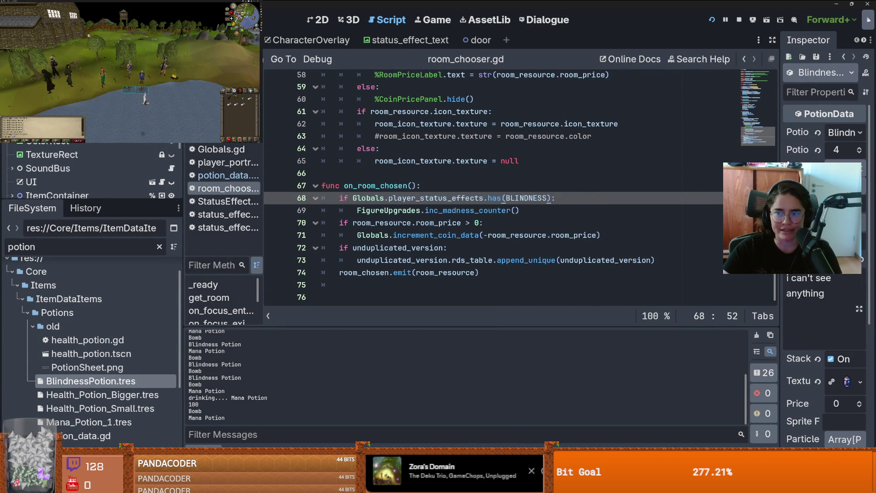
pyautogui.doubleClick(93, 436)
pyautogui.scroll(-2, 422, 201)
pyautogui.doubleClick(422, 201)
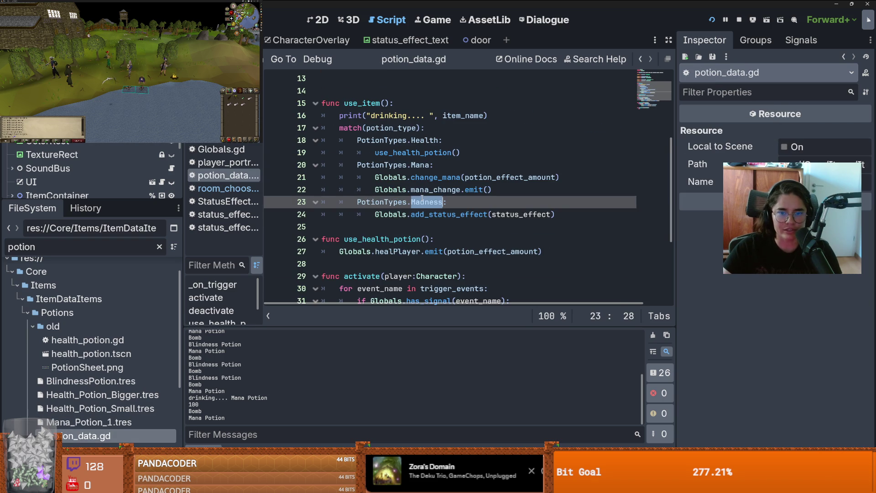
pyautogui.write('Bli')
pyautogui.press('Return')
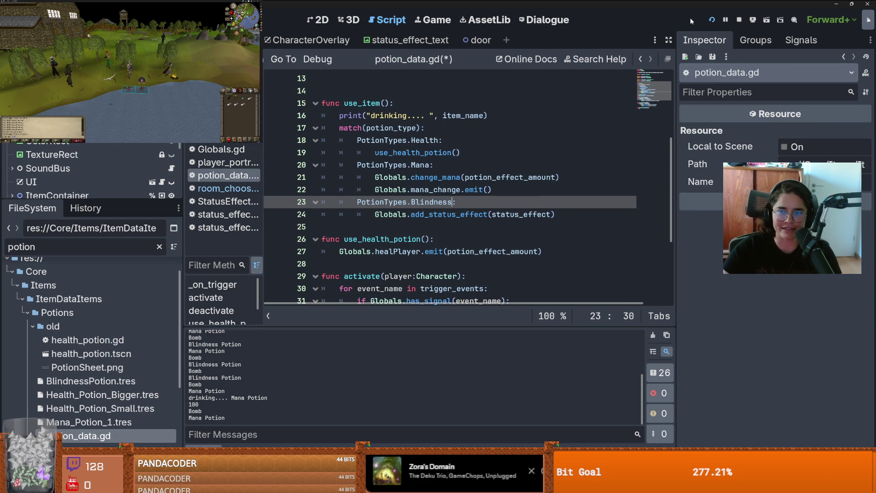
pyautogui.click(711, 20)
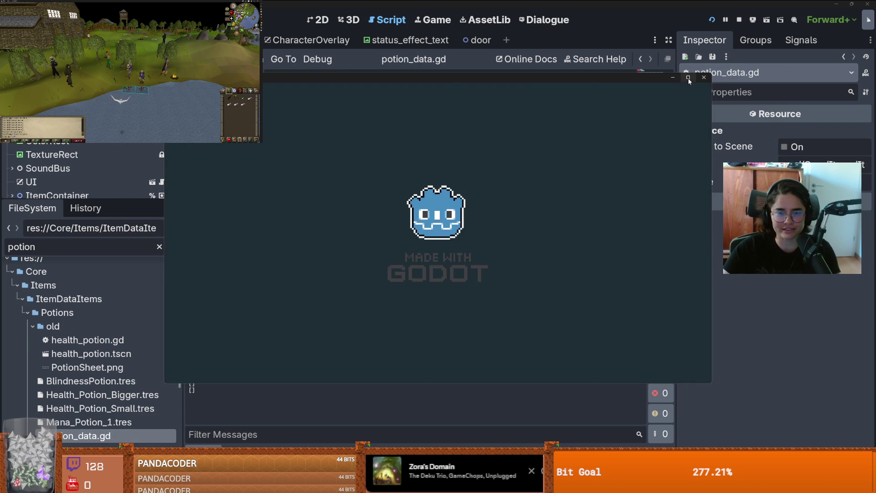
# - Spawn the potion from the in-game console with the spawn_item command
pyautogui.press('`')
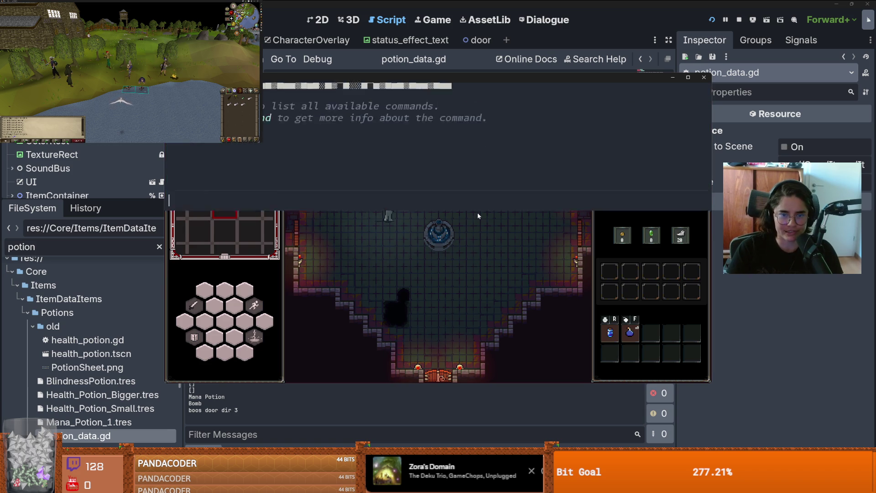
pyautogui.write('spawn_it')
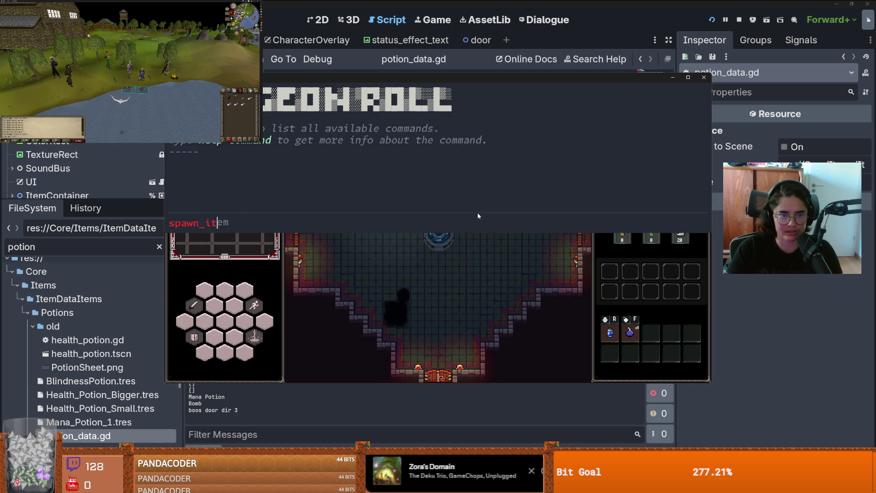
pyautogui.write('em 7 1')
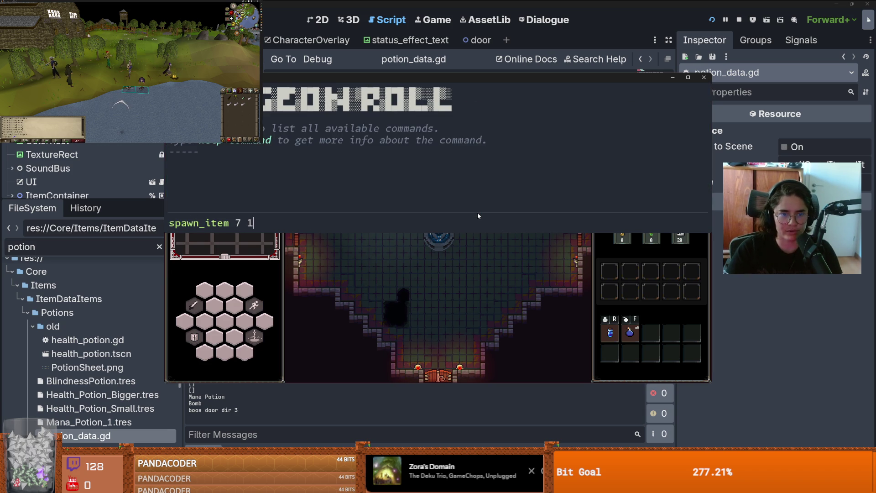
pyautogui.press('Return')
pyautogui.press('`')
# - Walk over the potion and out the door, enable debug, and drink the Mana Potion
pyautogui.press('s')
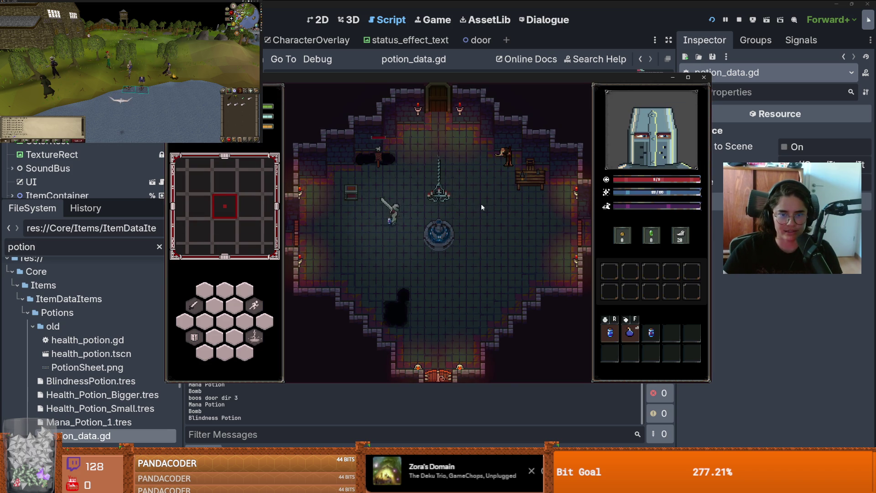
pyautogui.press('w')
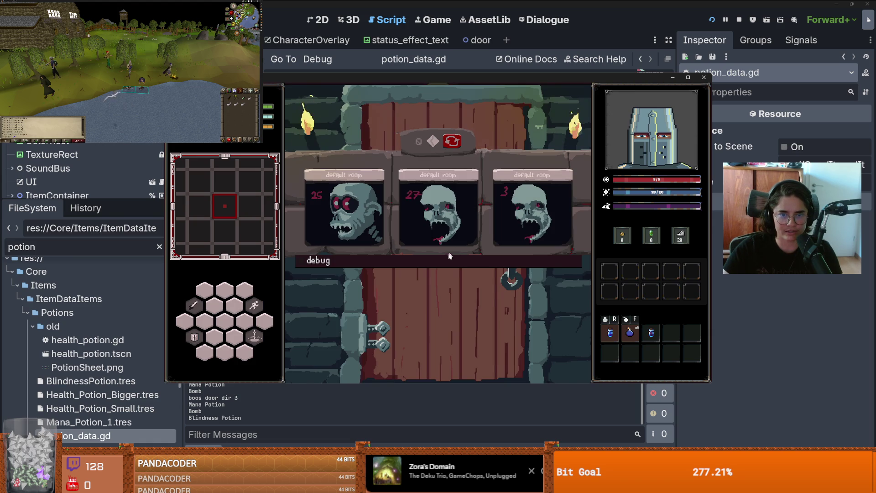
pyautogui.click(299, 261)
pyautogui.press('s')
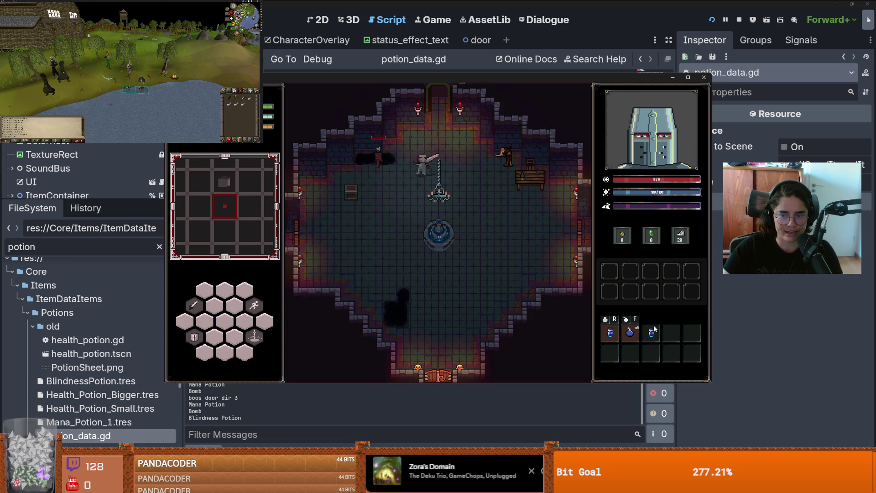
pyautogui.press('a')
pyautogui.press('a')
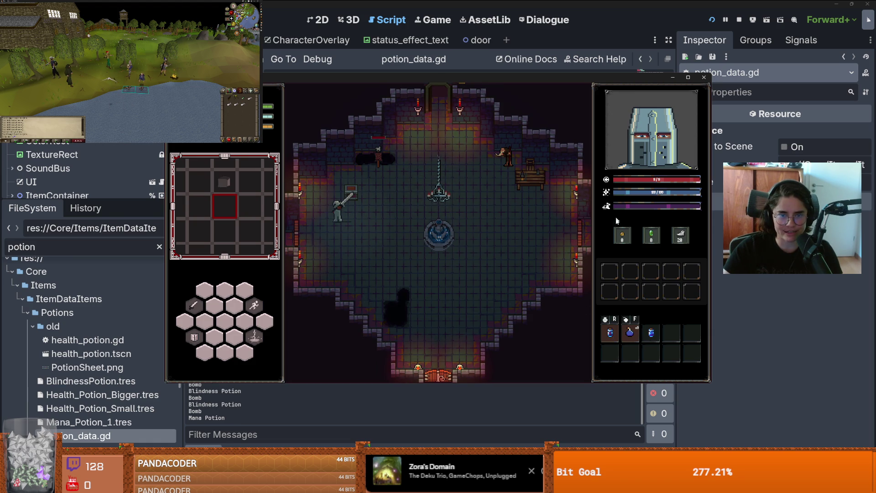
pyautogui.press('r')
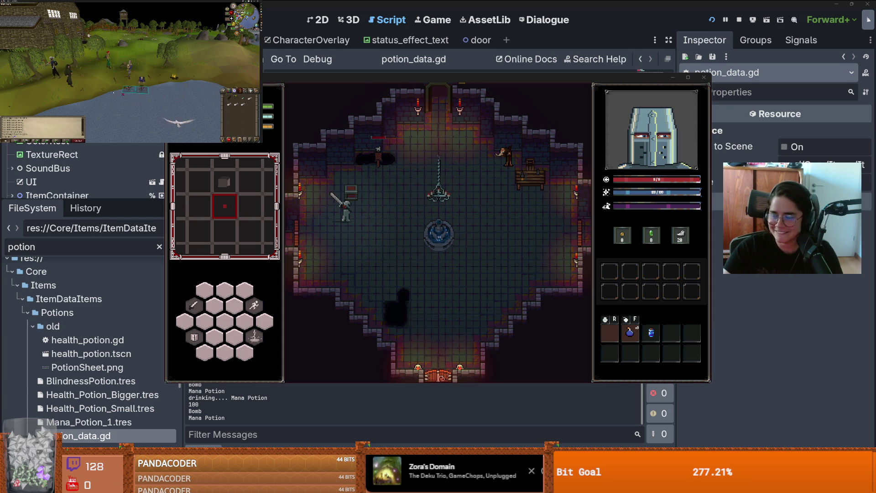
pyautogui.click(722, 90)
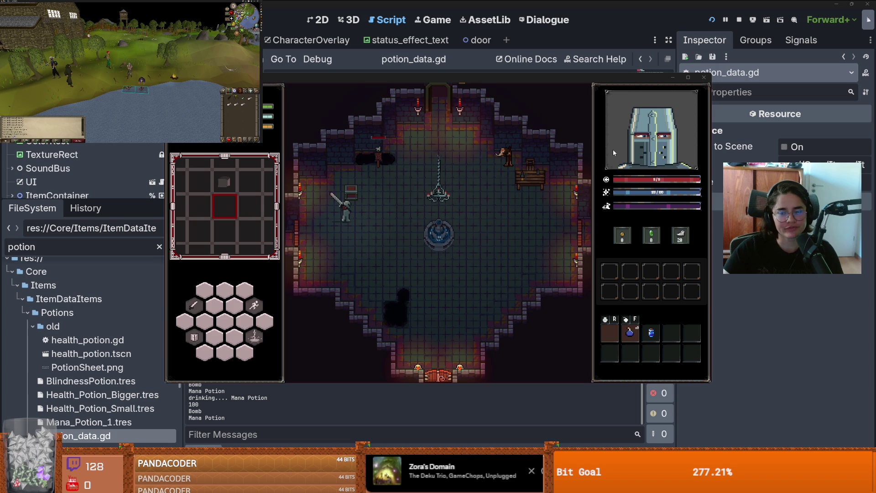
# - Stop the game, inspect BlindnessPotion.tres in a widened Inspector, and switch back to the game
pyautogui.press('F8')
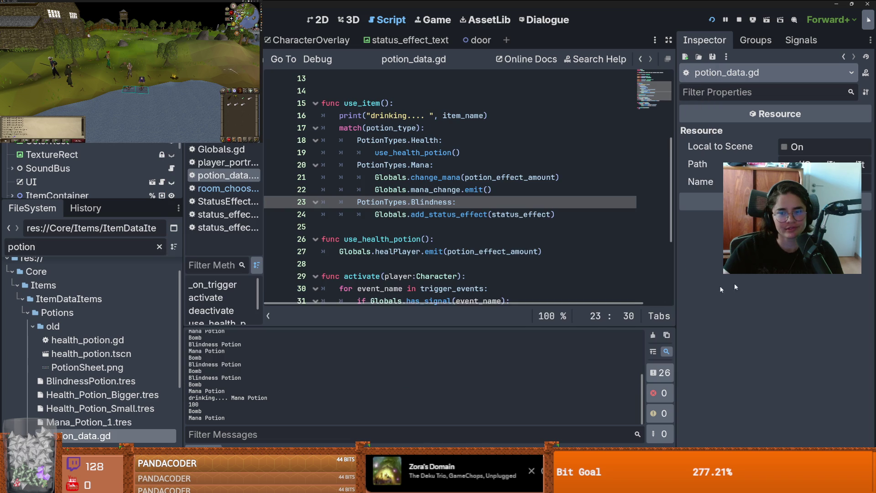
pyautogui.click(403, 215)
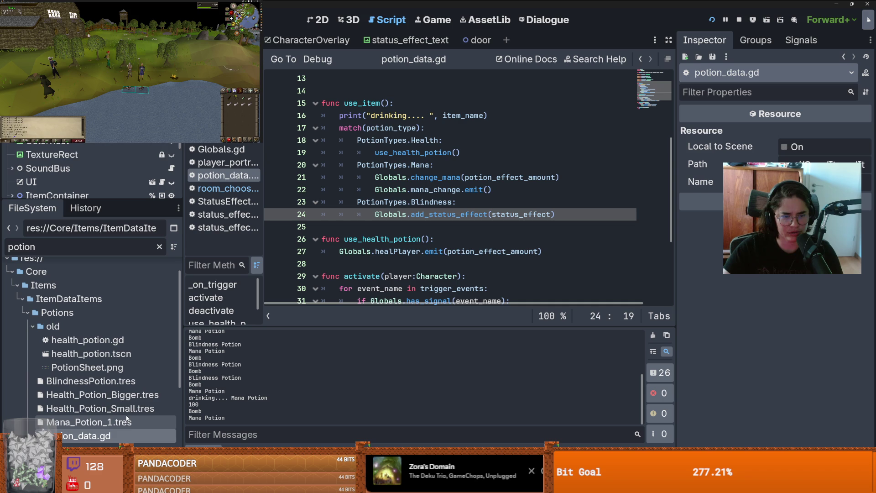
pyautogui.click(92, 381)
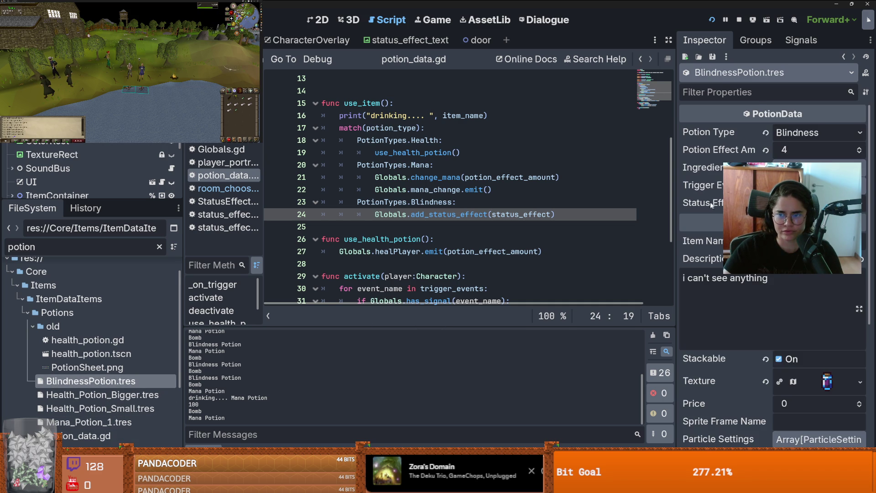
pyautogui.moveTo(677, 207); pyautogui.dragTo(638, 205)
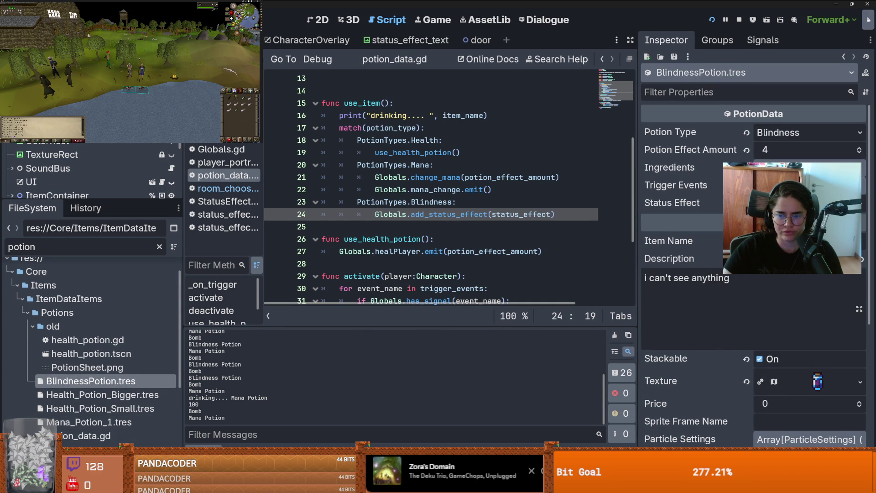
pyautogui.hotkey('alt', 'Tab')
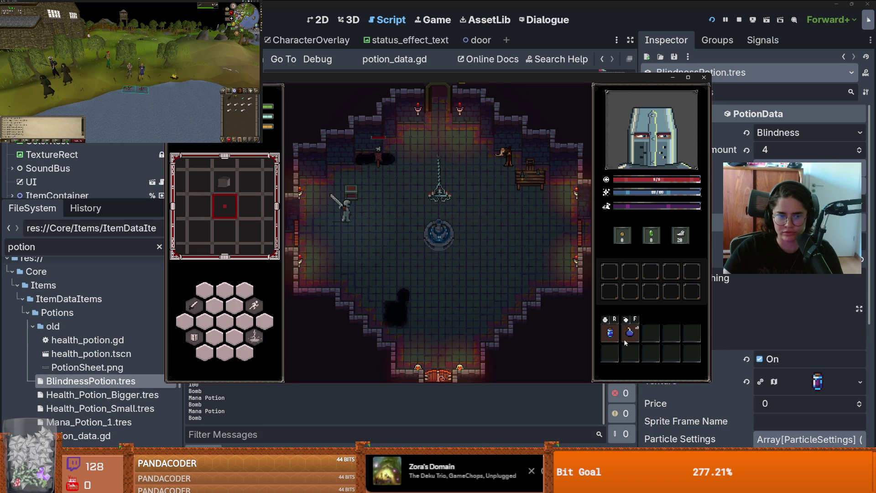
# - Drink the first hotbar potion, relaunch the game and spawn a Blindness Potion with spawn_item 7 1
pyautogui.click(613, 343)
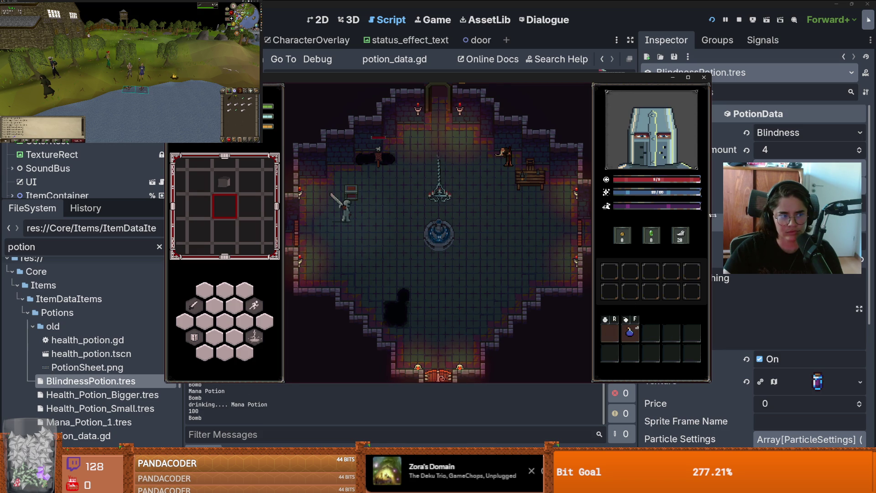
pyautogui.click(754, 299)
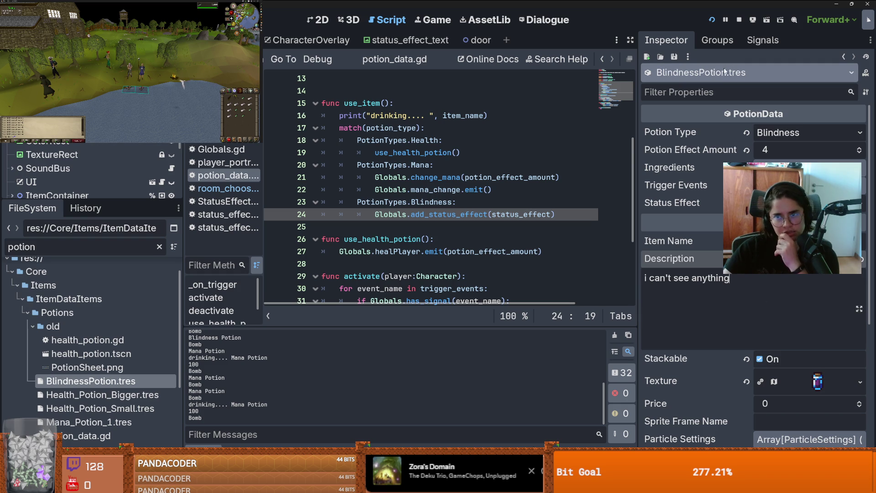
pyautogui.click(716, 22)
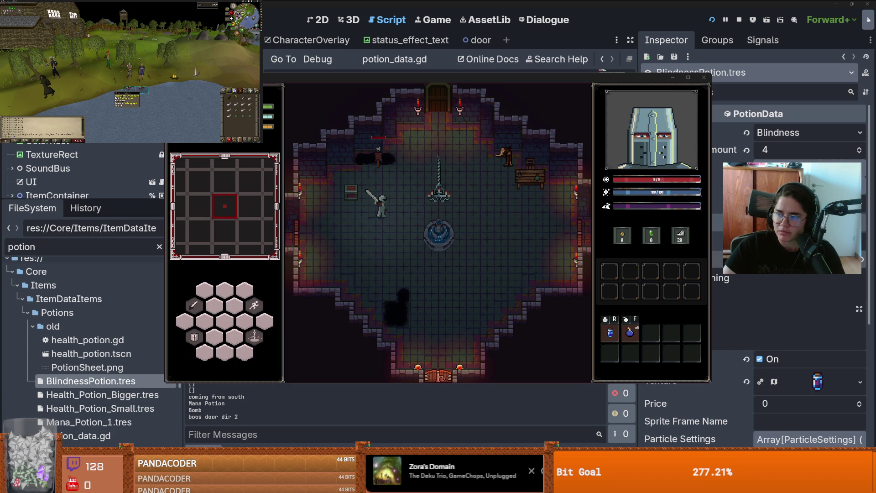
pyautogui.click(409, 226)
pyautogui.press('`')
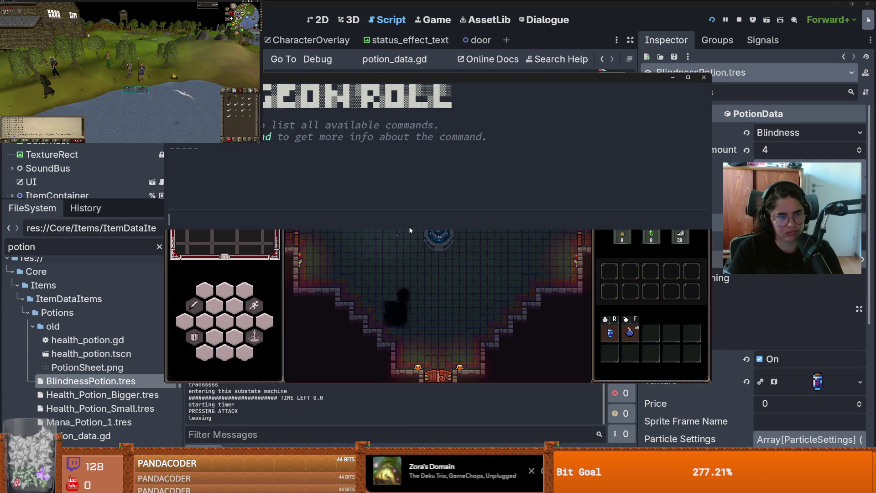
pyautogui.write('spawn_p')
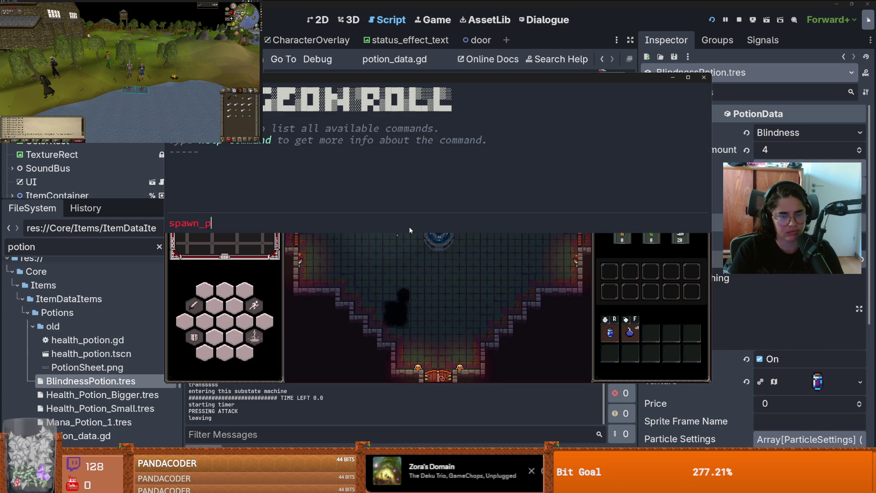
pyautogui.write('em 7 1')
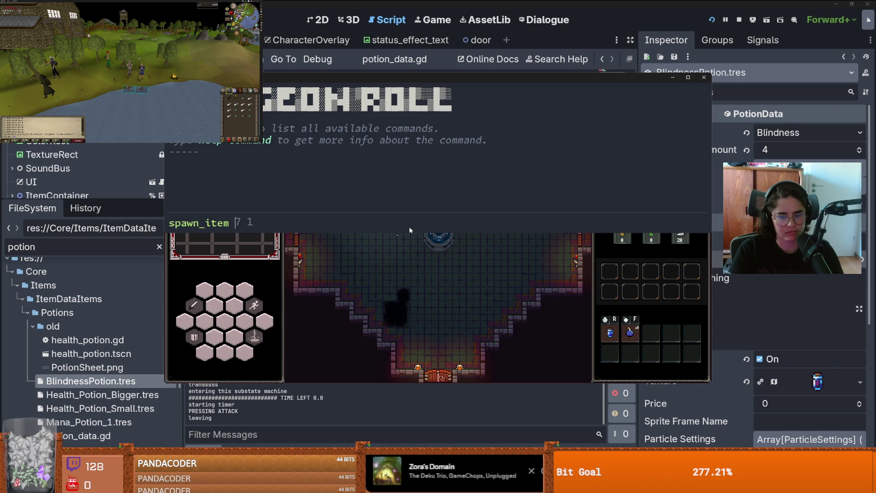
pyautogui.press('Return')
pyautogui.press('`')
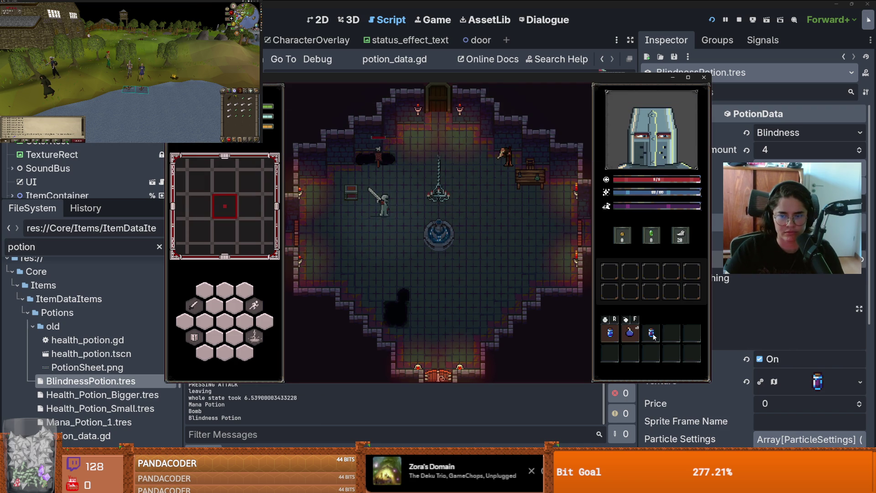
# - Move the blindness potion into hotbar slot 1, try using it, then close the game
pyautogui.moveTo(654, 336); pyautogui.dragTo(609, 333)
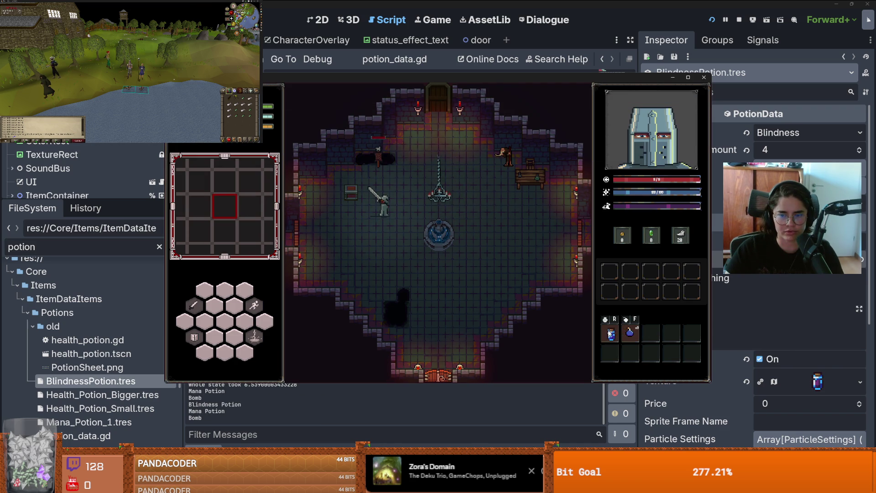
pyautogui.click(609, 335)
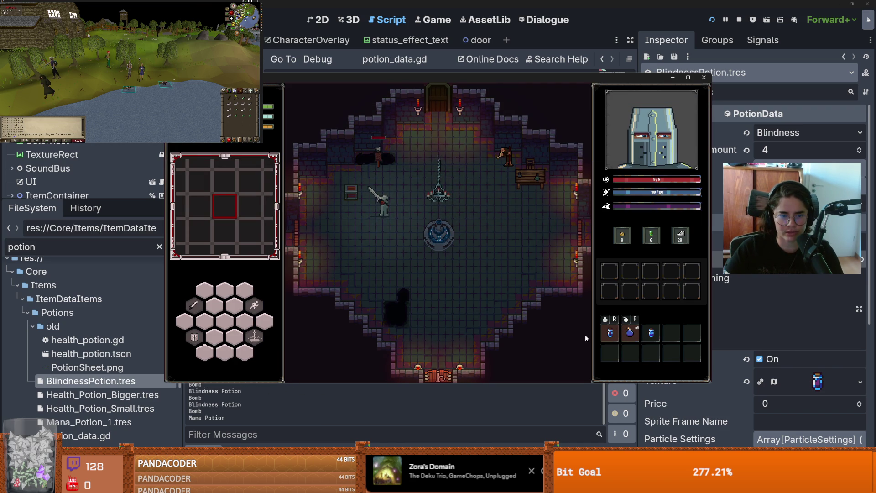
pyautogui.click(609, 335)
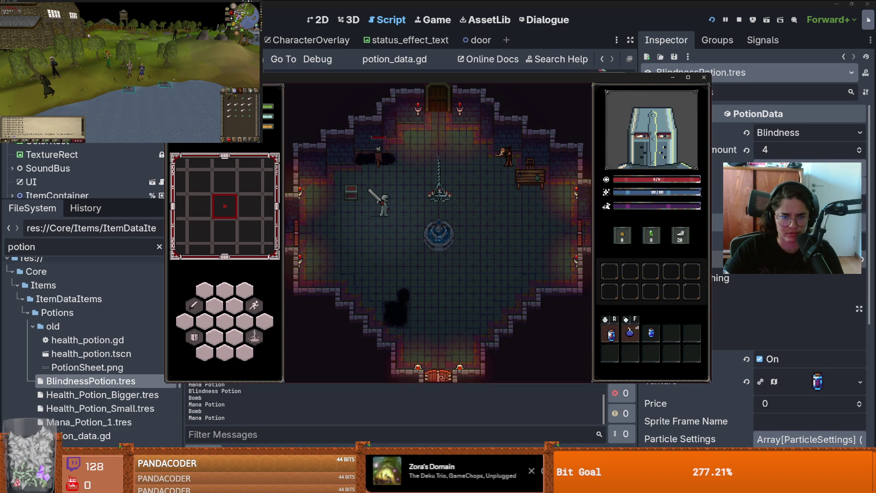
pyautogui.click(609, 334)
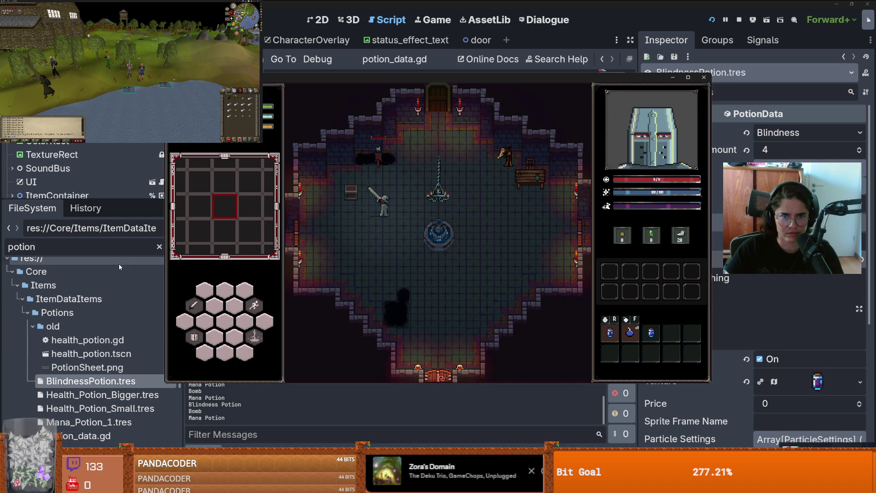
pyautogui.press('F8')
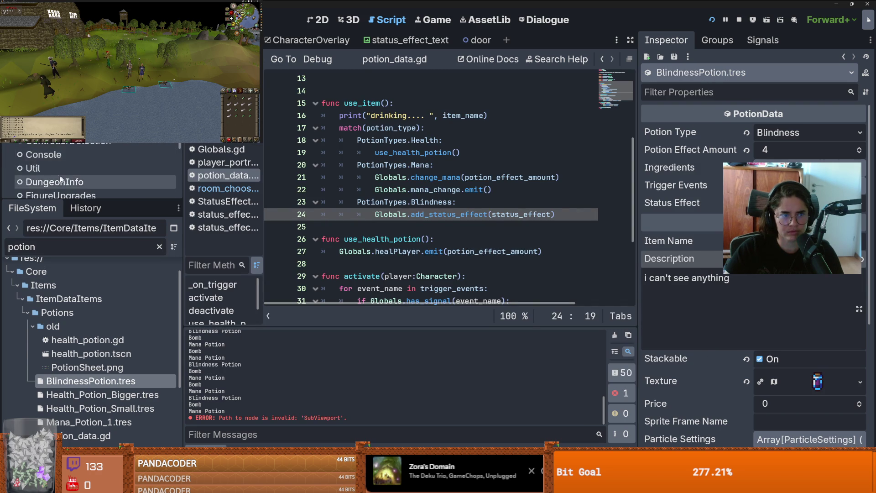
# - Enlarge the scene tree, filter FileSystem by 'item_pi' and open item_pickup.tscn
pyautogui.scroll(-3, 60, 179)
pyautogui.click(423, 230)
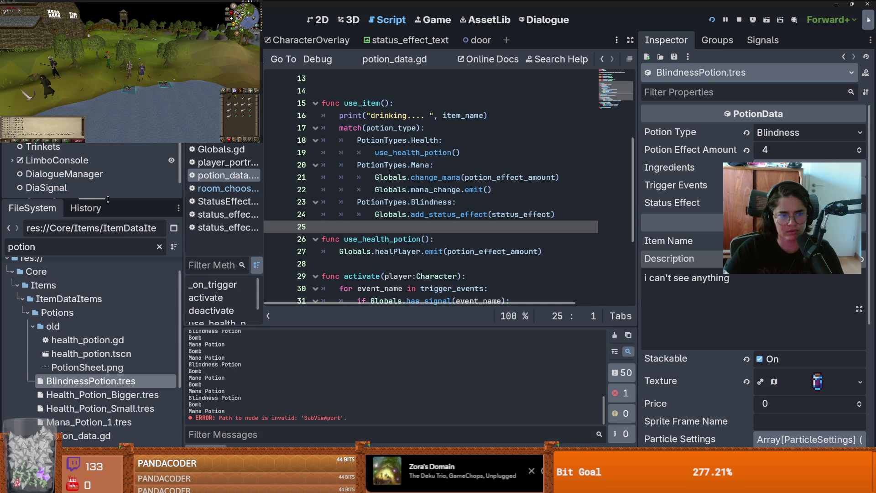
pyautogui.moveTo(132, 200); pyautogui.dragTo(132, 272)
pyautogui.scroll(1, 127, 246)
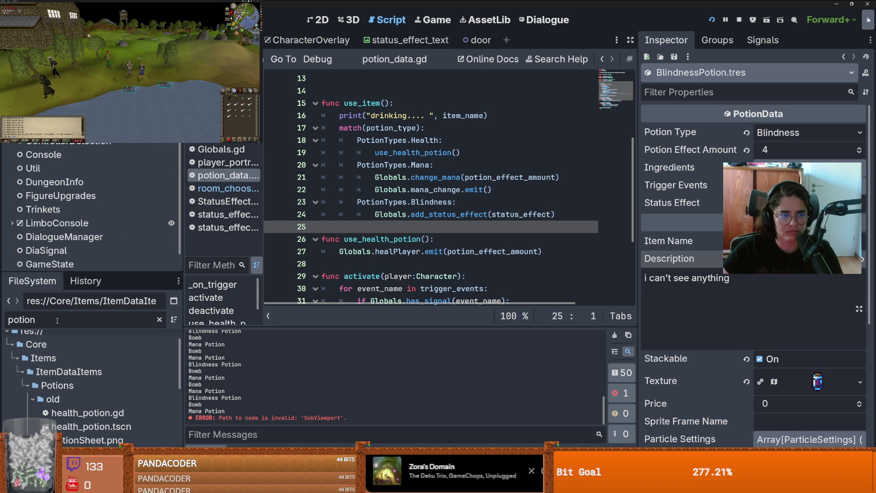
pyautogui.doubleClick(56, 322)
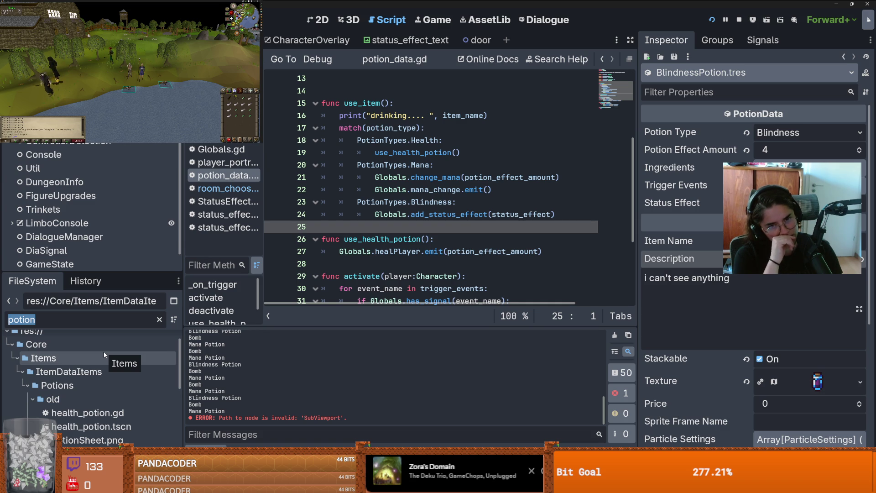
pyautogui.write('item_pi')
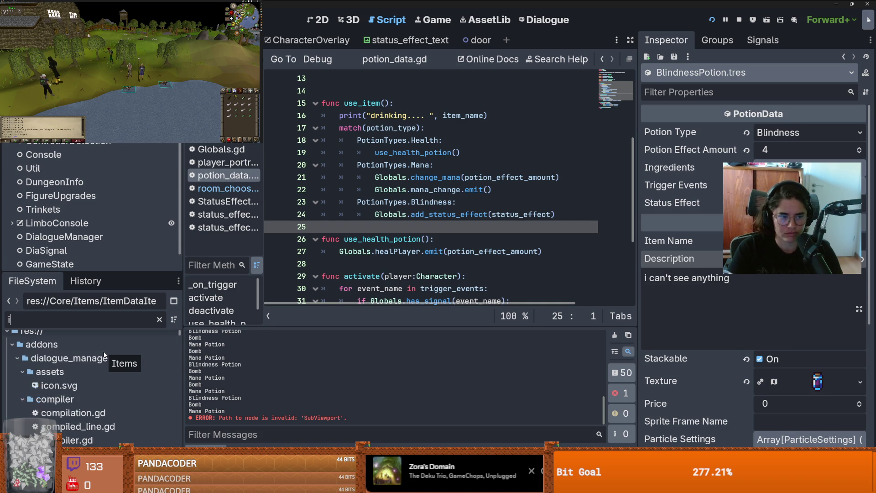
pyautogui.press('Down')
pyautogui.press('Down')
pyautogui.press('Down')
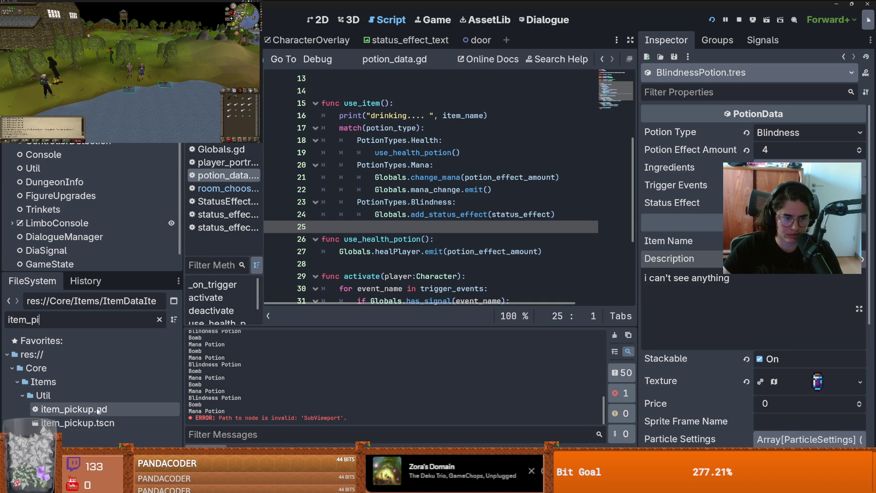
pyautogui.press('Return')
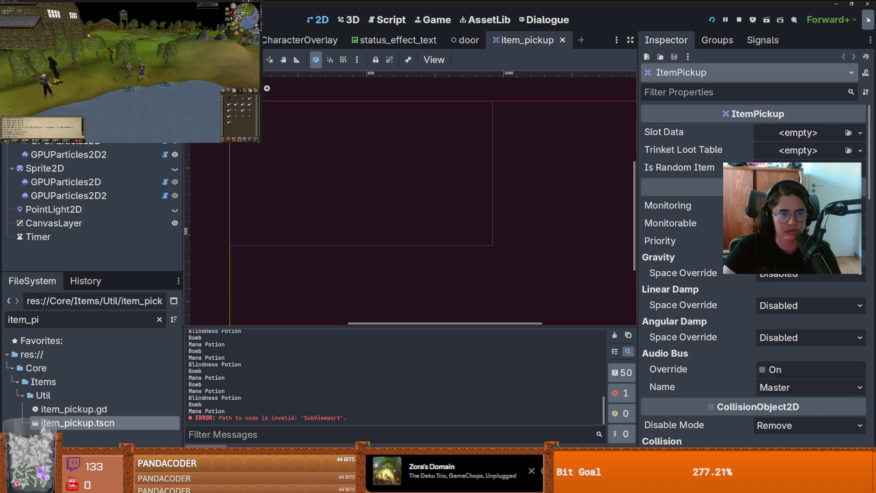
# - Open item_pickup.gd and set a breakpoint on line 97
pyautogui.click(386, 20)
pyautogui.scroll(-8, 485, 185)
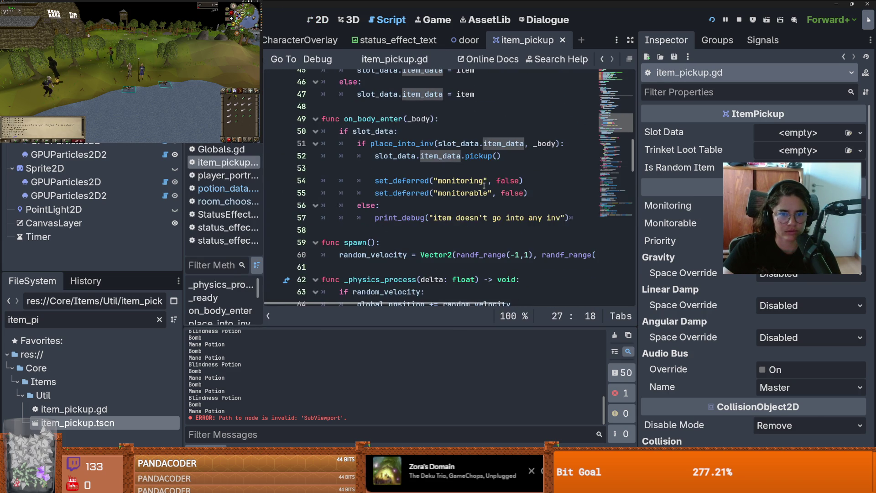
pyautogui.scroll(-8, 484, 185)
pyautogui.scroll(-7, 484, 186)
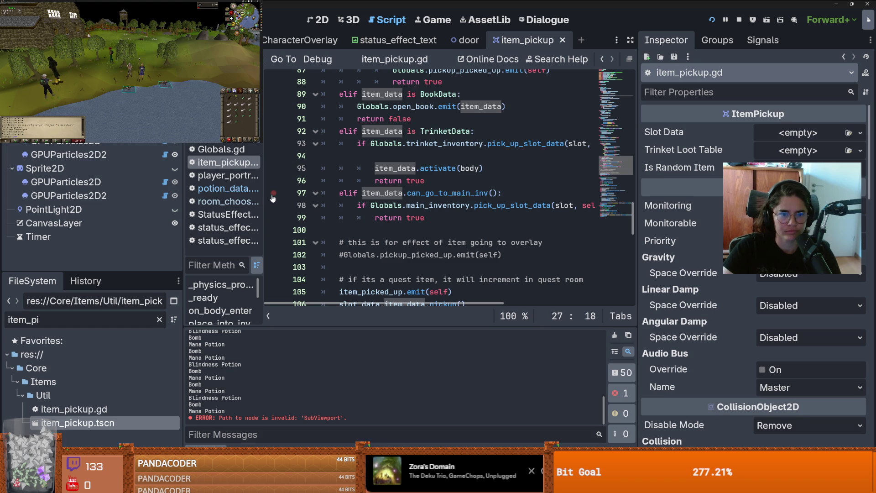
pyautogui.click(273, 194)
# - Run the game and spawn an item with spawn_item 7 1 to hit the breakpoint
pyautogui.click(710, 20)
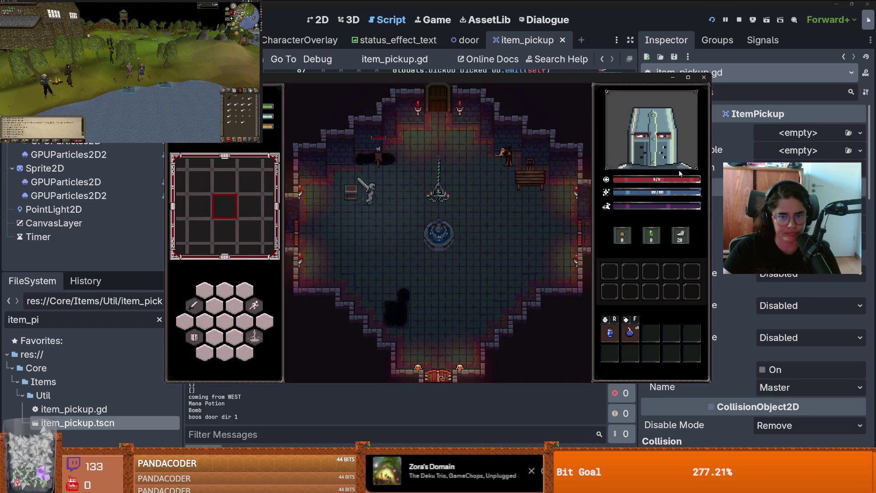
pyautogui.press('`')
pyautogui.write('spawn_it')
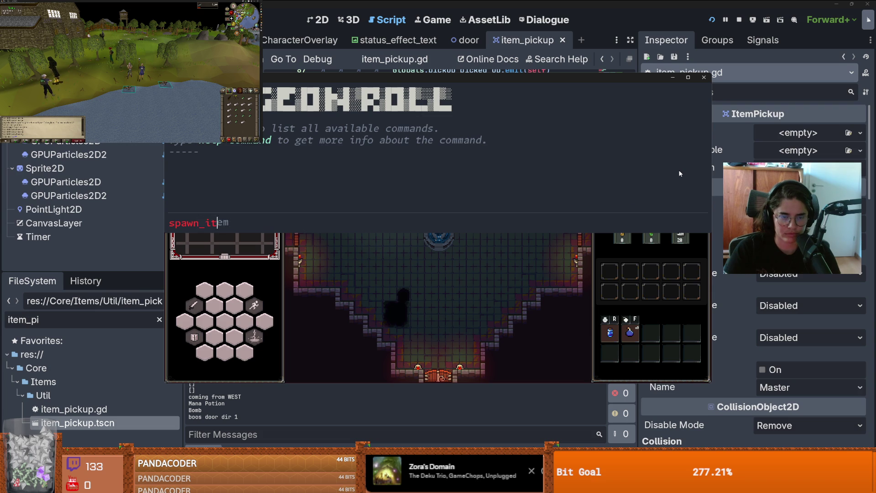
pyautogui.write('em ')
pyautogui.write(' 1')
pyautogui.press('Return')
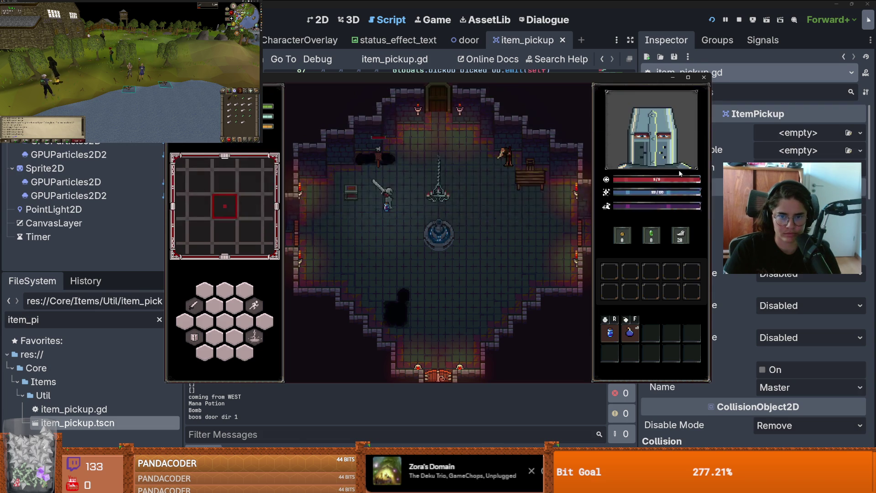
pyautogui.press('BackSpace')
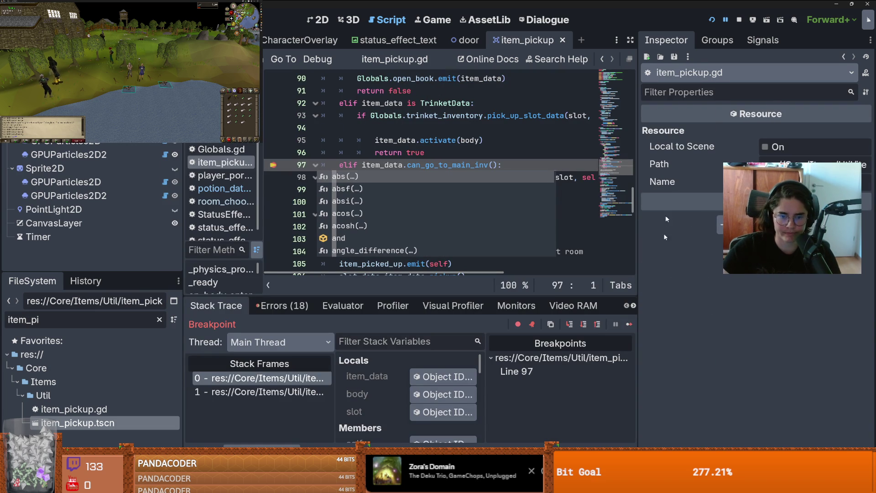
# - Inspect item_data and step through can_go_to_main_inv and pick_up_slot_data in inventory_data.gd
pyautogui.click(443, 376)
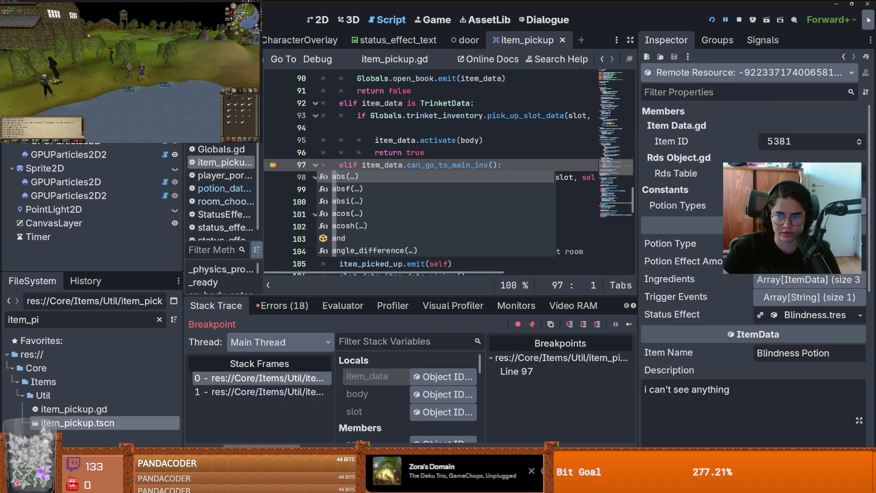
pyautogui.click(569, 325)
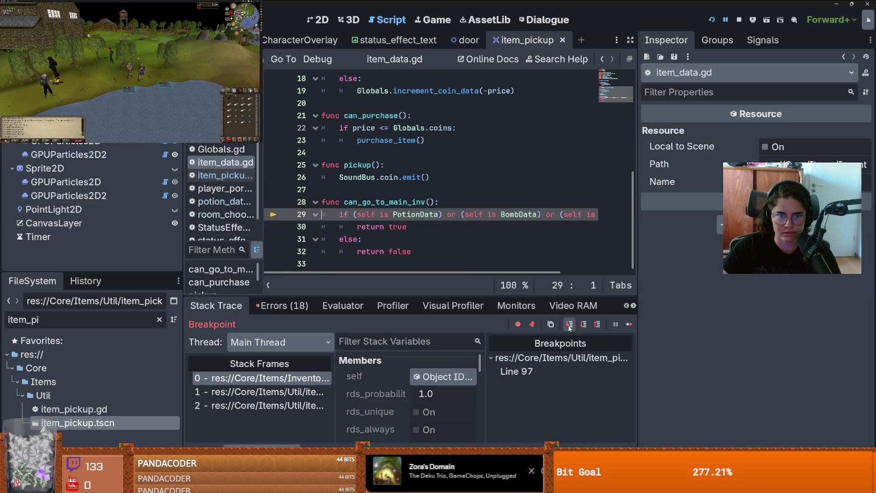
pyautogui.click(569, 324)
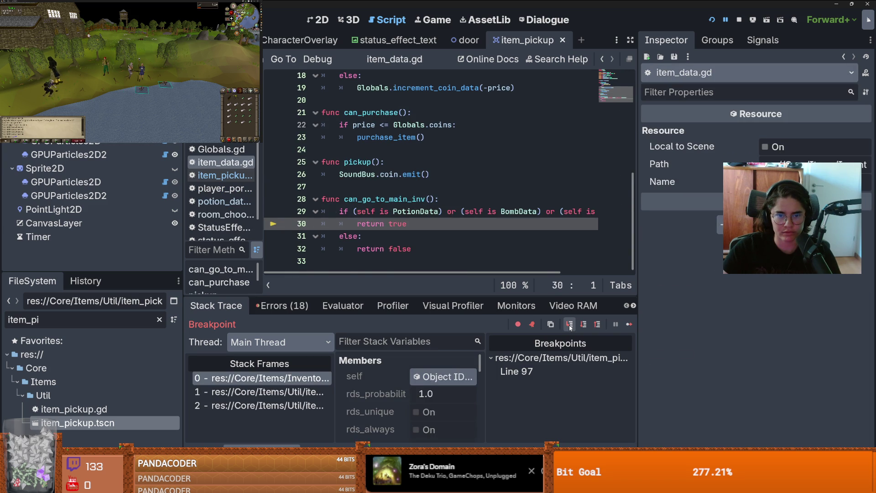
pyautogui.click(569, 324)
pyautogui.click(569, 324)
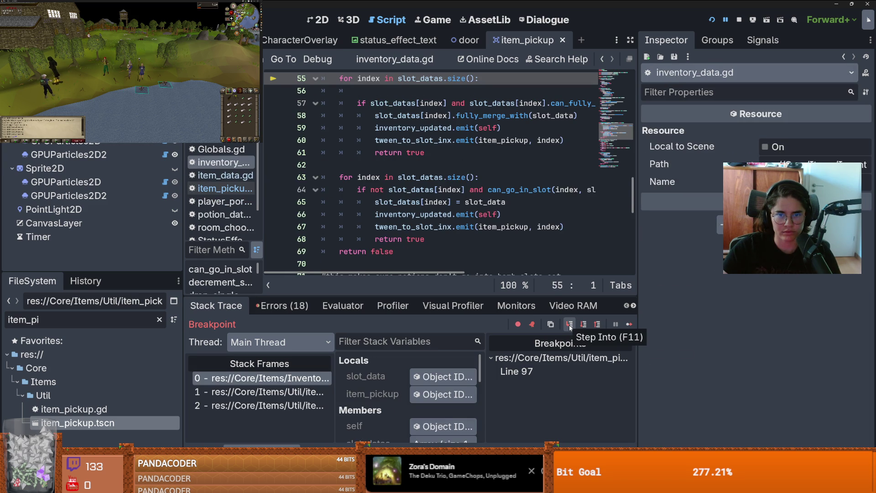
pyautogui.click(569, 324)
pyautogui.click(570, 325)
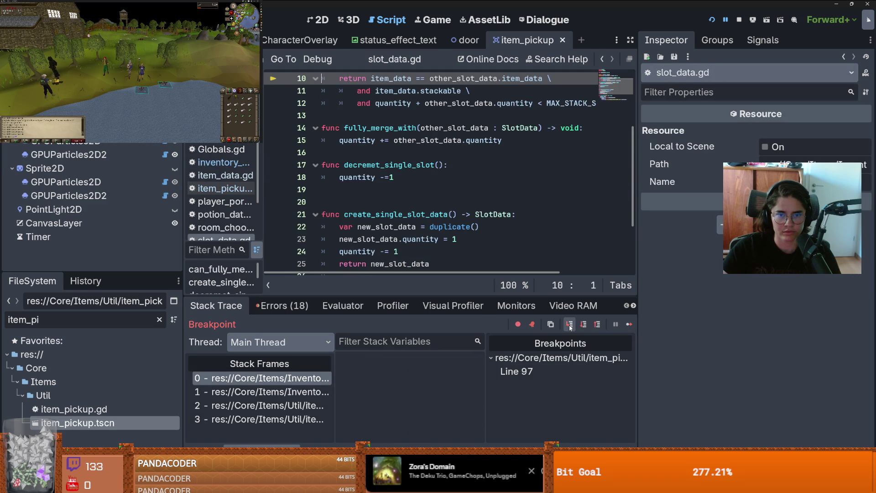
pyautogui.click(570, 325)
pyautogui.click(569, 324)
pyautogui.click(570, 325)
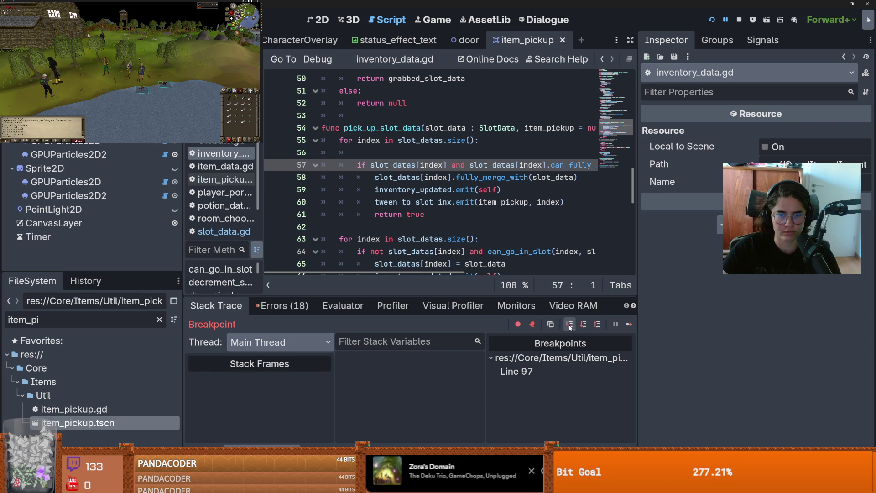
pyautogui.click(569, 325)
pyautogui.click(569, 324)
pyautogui.click(569, 324)
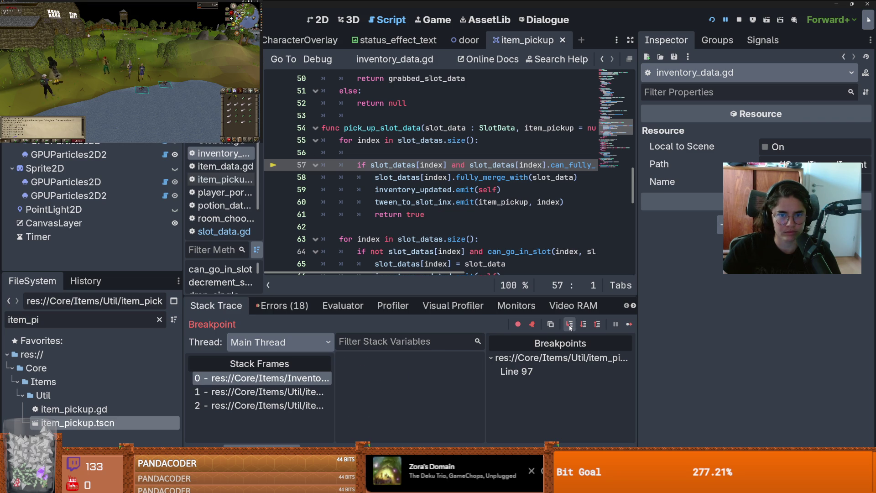
pyautogui.click(569, 324)
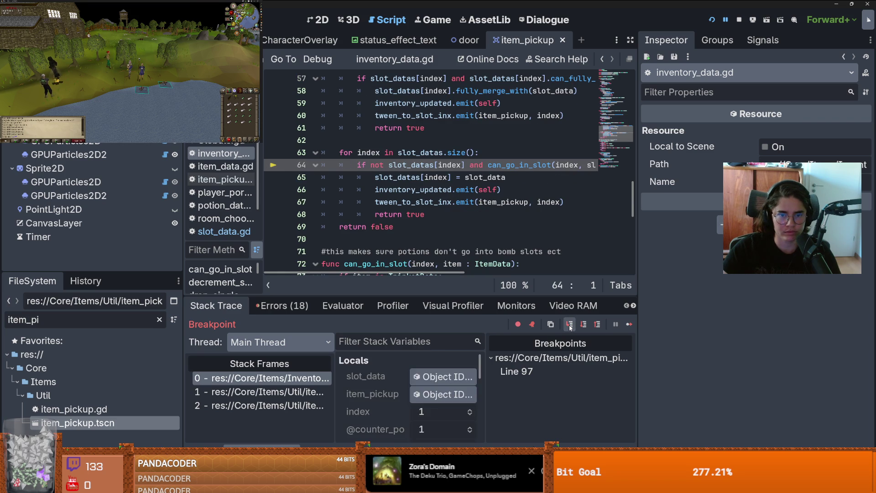
# - Step through can_go_in_slot's slot type checks and on into populate_item_grid
pyautogui.click(569, 325)
pyautogui.click(570, 324)
pyautogui.click(569, 325)
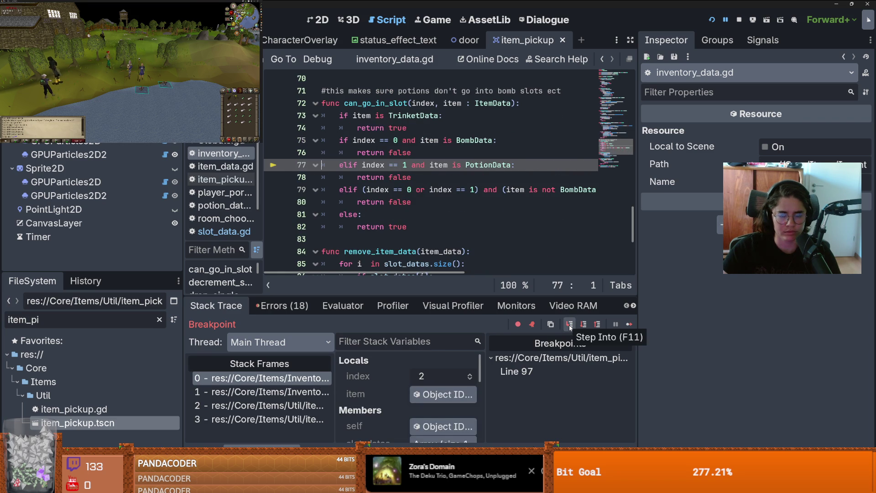
pyautogui.click(570, 324)
pyautogui.click(597, 325)
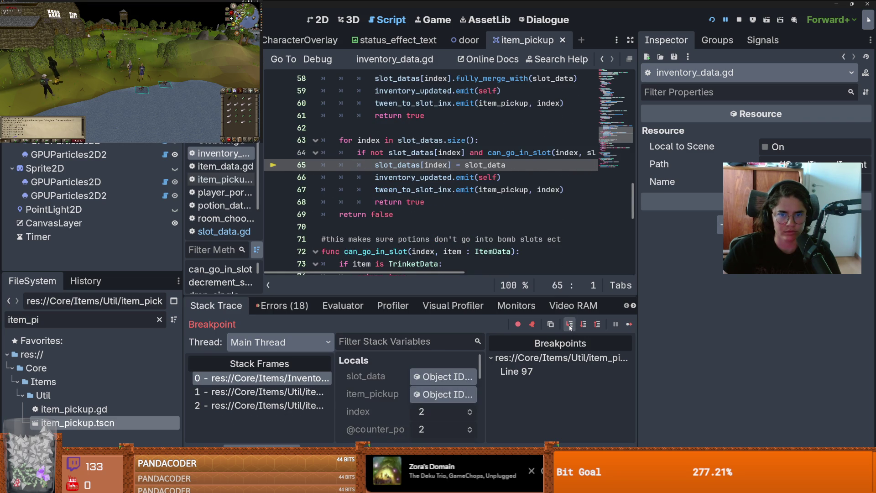
pyautogui.click(598, 325)
pyautogui.click(597, 324)
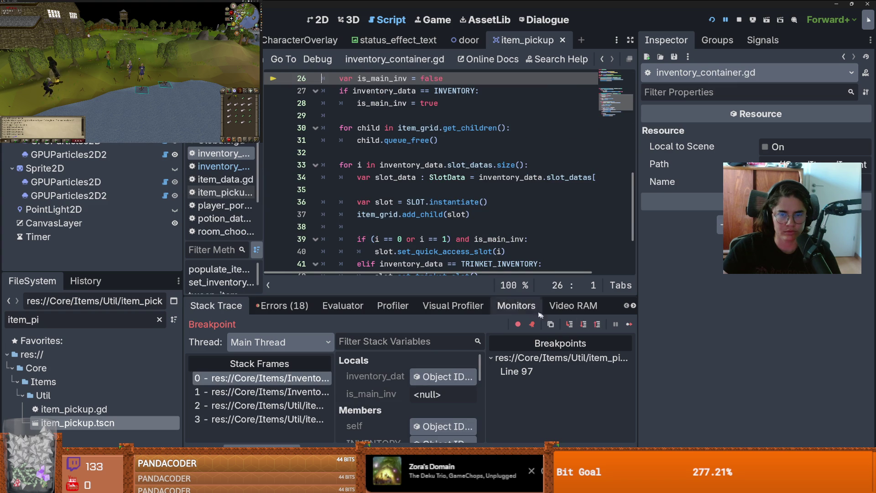
pyautogui.click(570, 324)
pyautogui.click(570, 324)
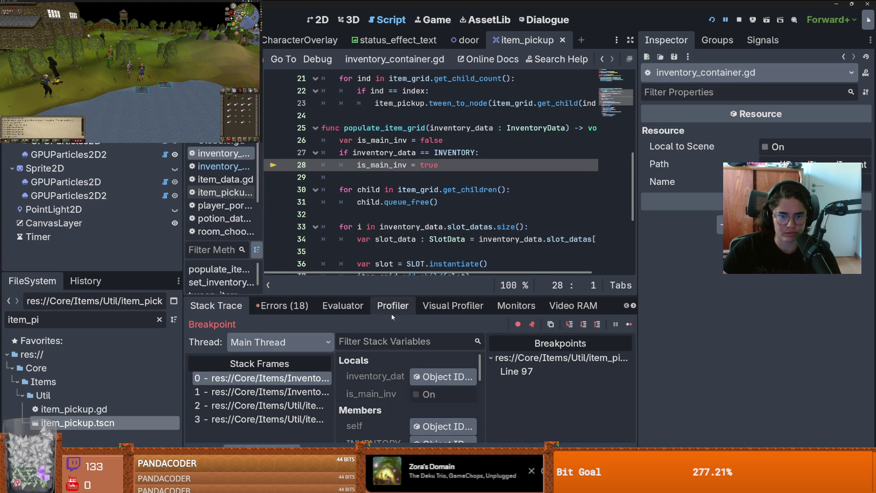
# - Enlarge the debugger and inspect SlotData elements in INVENTORY's Slot Datas array
pyautogui.moveTo(438, 295); pyautogui.dragTo(438, 160)
pyautogui.click(439, 308)
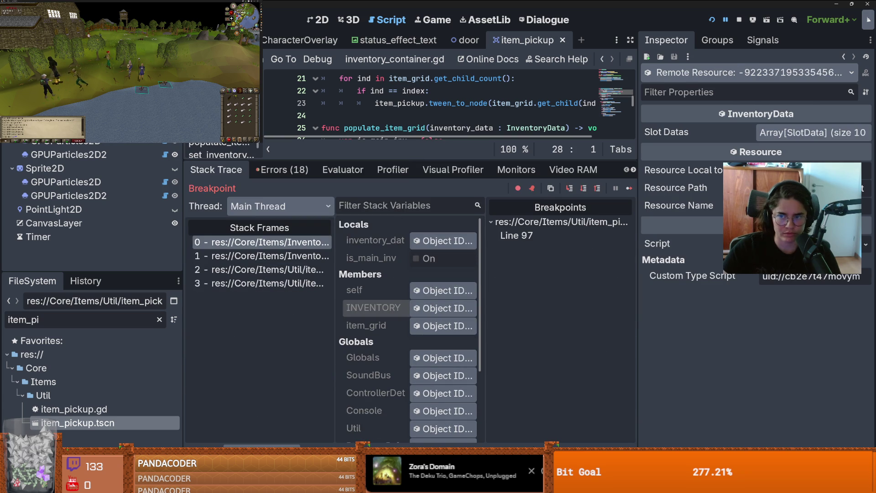
pyautogui.click(776, 131)
pyautogui.click(798, 177)
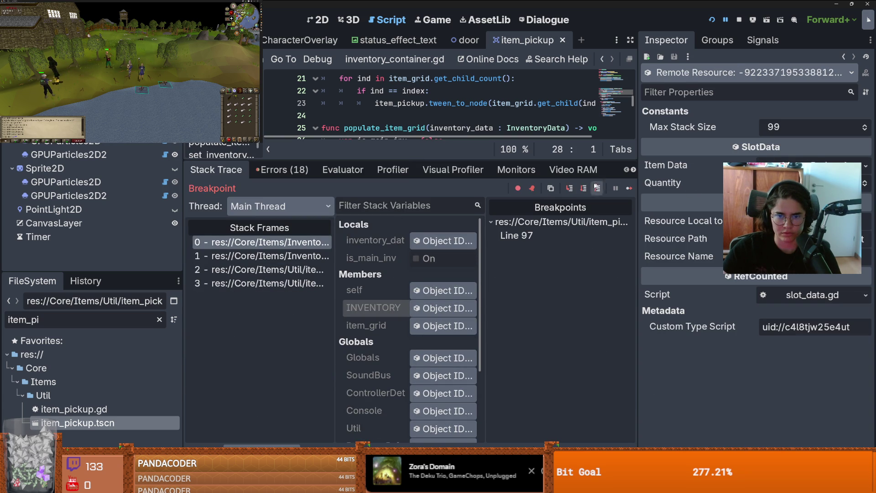
pyautogui.click(443, 309)
pyautogui.click(799, 176)
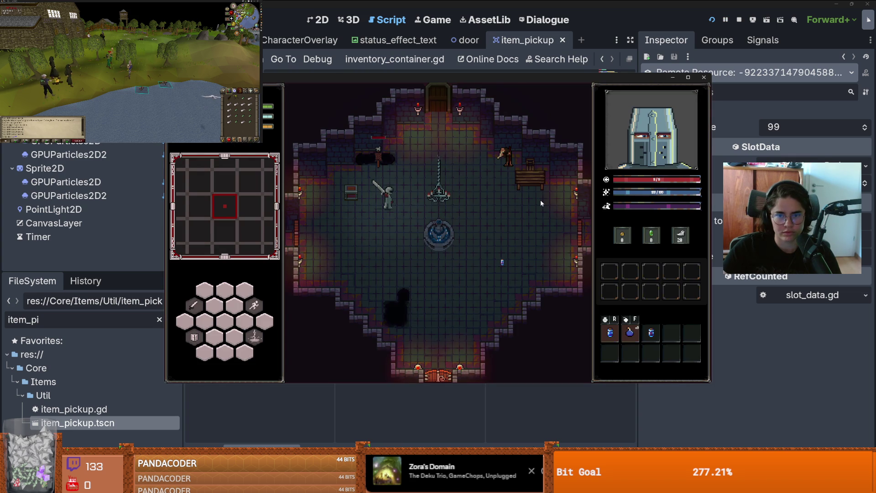
# - Drag the third hotbar potion toward slot 1 and walk the character down and left
pyautogui.moveTo(651, 332)
pyautogui.mouseDown()
pyautogui.moveTo(616, 335)
pyautogui.moveTo(647, 336)
pyautogui.mouseUp()
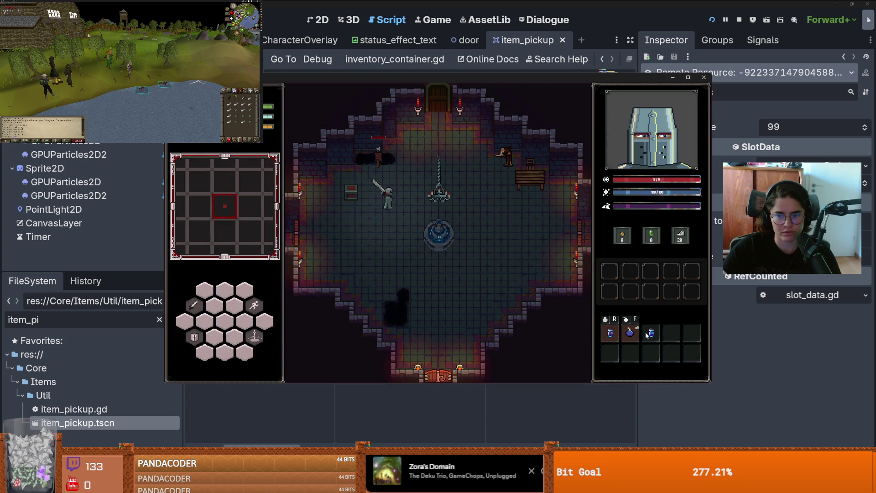
pyautogui.press('s')
pyautogui.press('a')
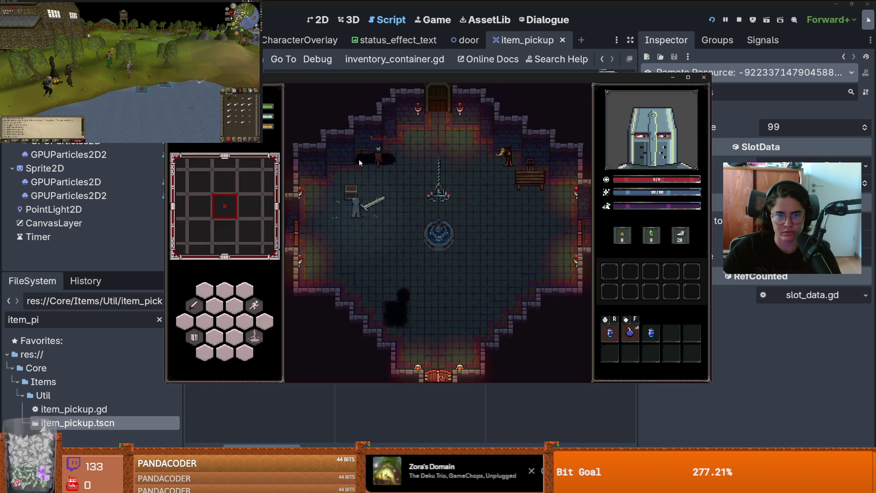
# - Drink the slot 1 Mana Potion and confirm 'drinking.... Mana Potion' in the editor's Output log
pyautogui.press('d')
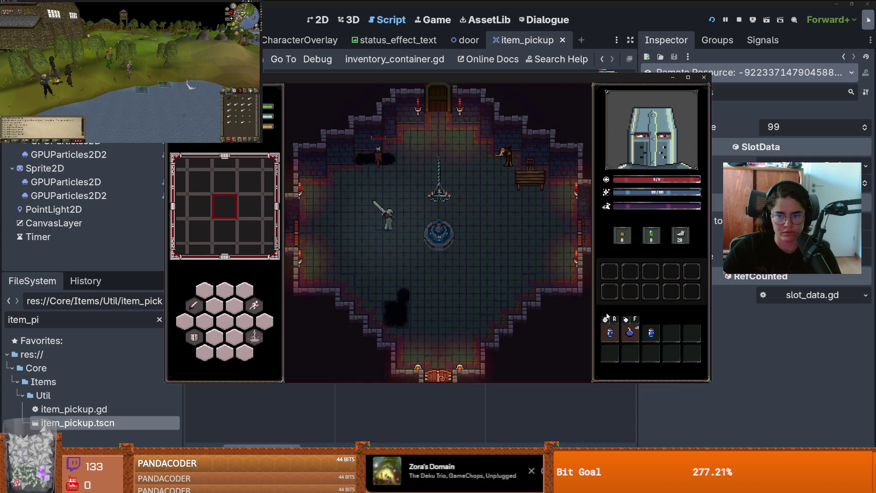
pyautogui.press('r')
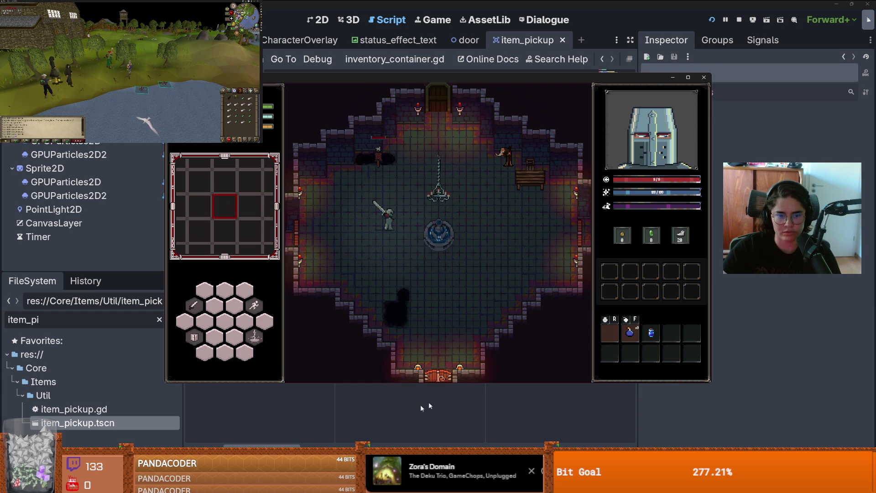
pyautogui.click(406, 402)
pyautogui.click(198, 446)
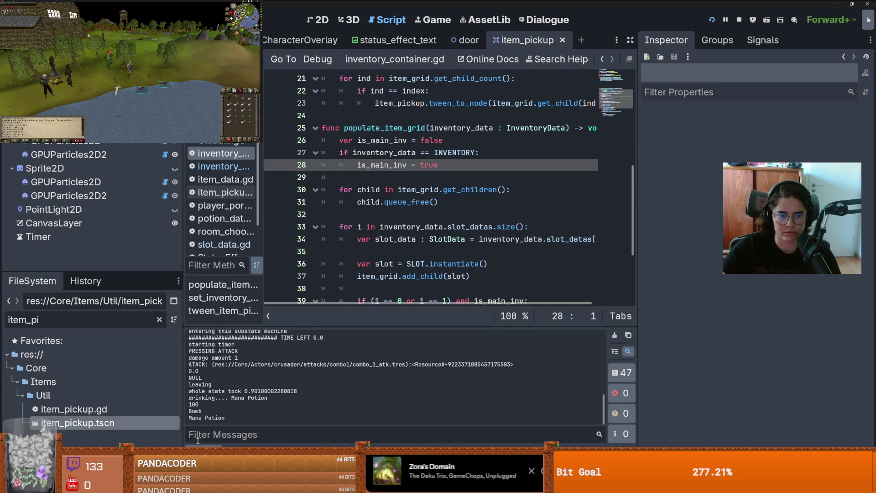
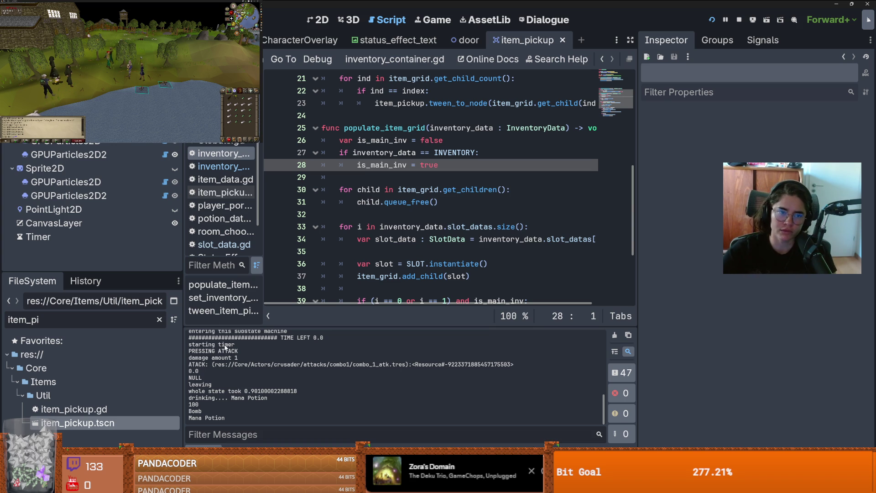
# - Look through the inventory data, inventory container and item_pickup.gd scripts
pyautogui.click(222, 166)
pyautogui.click(221, 153)
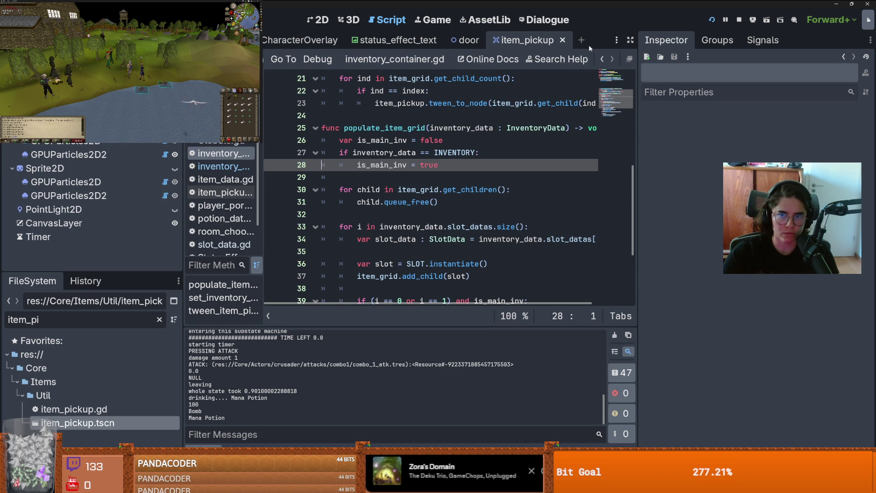
pyautogui.click(221, 192)
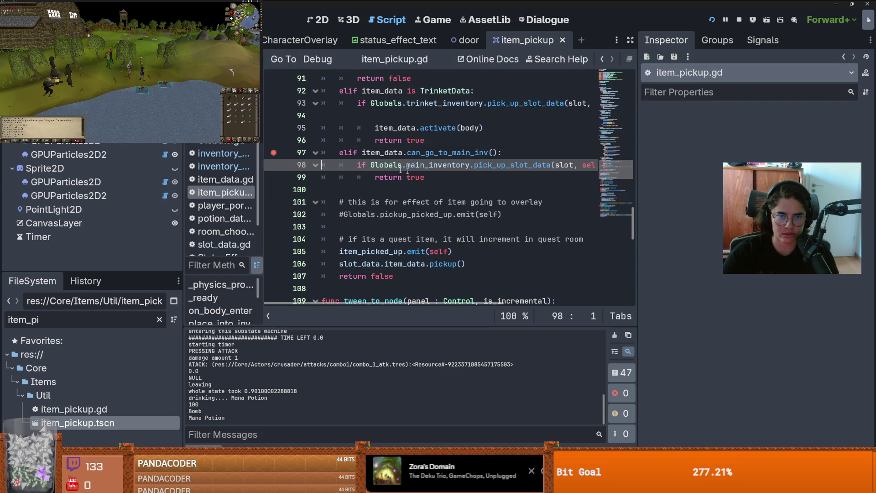
pyautogui.moveTo(632, 215); pyautogui.dragTo(631, 73)
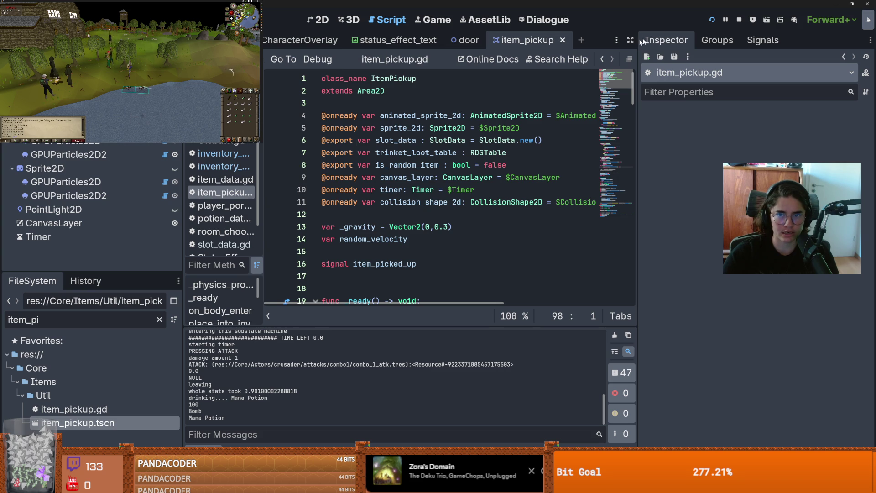
# - Replace the FileSystem filter with 'crusader' and open crusader.tscn
pyautogui.doubleClick(104, 319)
pyautogui.press('BackSpace')
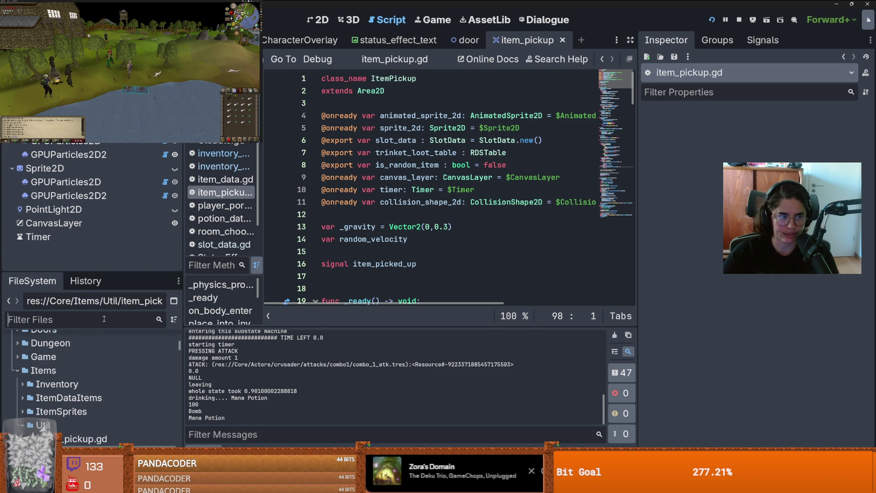
pyautogui.write('crusader')
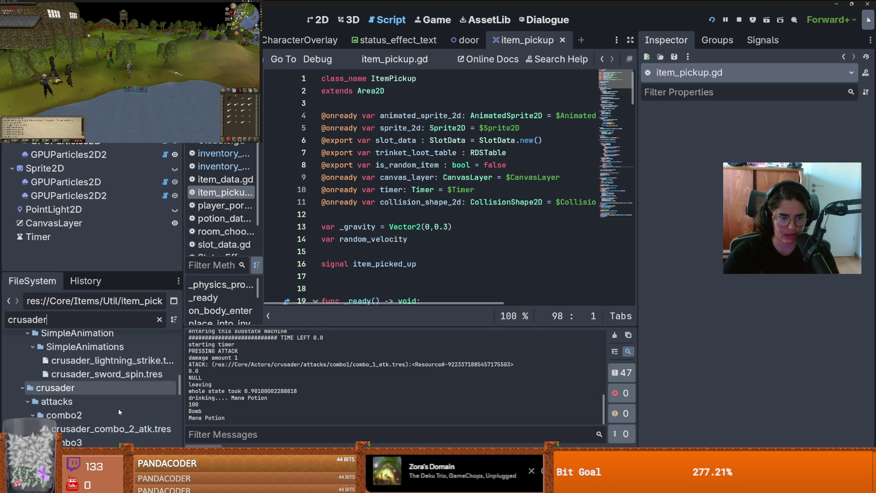
pyautogui.scroll(-10, 109, 409)
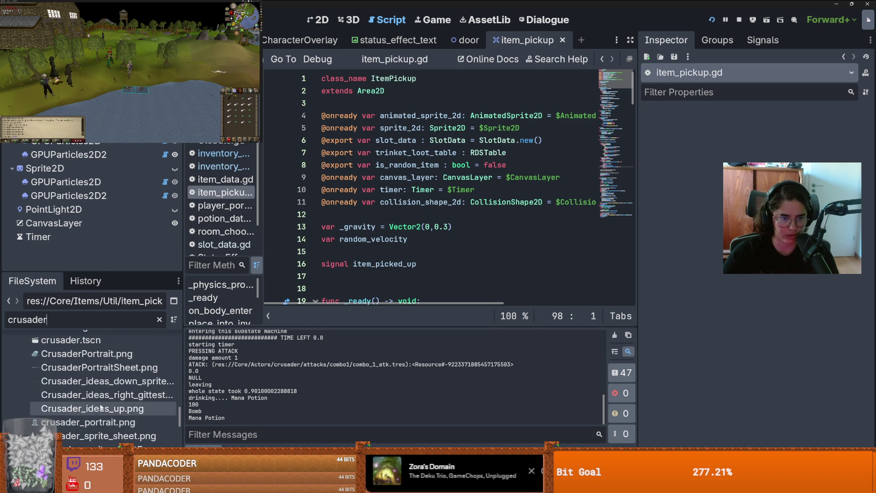
pyautogui.scroll(2, 101, 407)
pyautogui.doubleClick(71, 371)
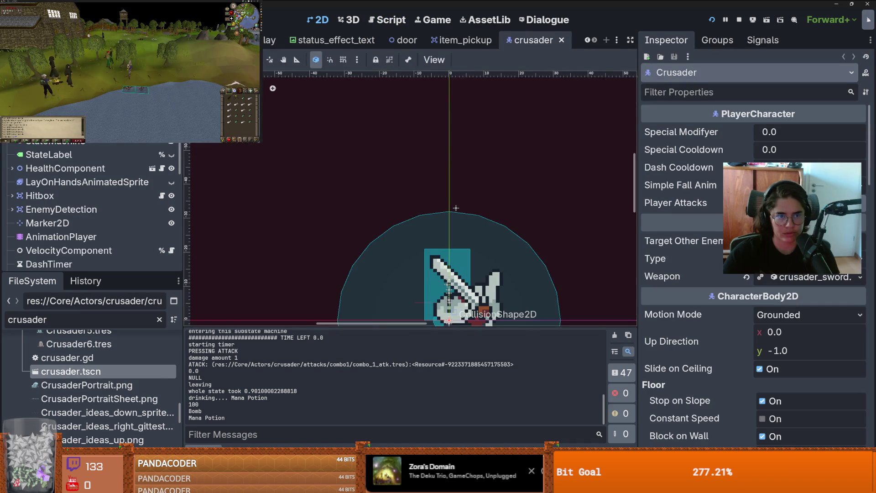
# - Cut the quick_slot_1 potion block out of _input in PlayerCharacter.gd
pyautogui.hotkey('ctrl', 'F3')
pyautogui.keyDown('ctrl'); pyautogui.click(400, 82); pyautogui.keyUp('ctrl')
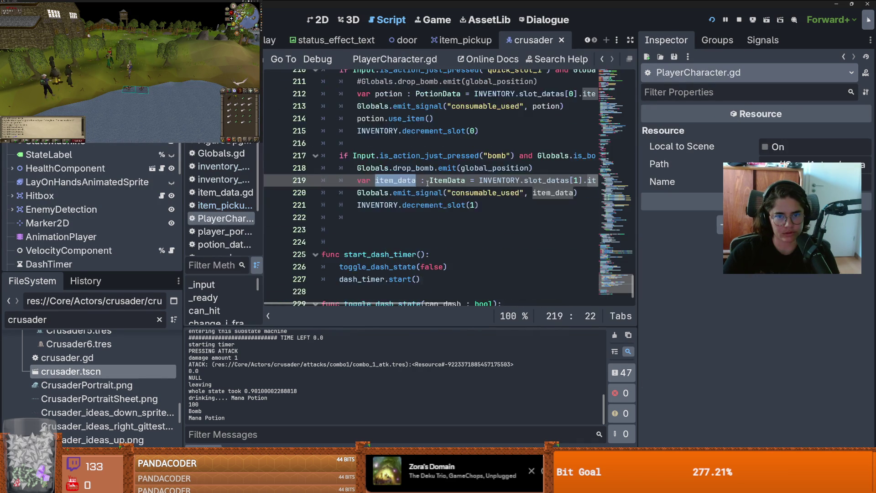
pyautogui.moveTo(492, 167)
pyautogui.mouseDown()
pyautogui.moveTo(356, 155)
pyautogui.moveTo(278, 107)
pyautogui.mouseUp()
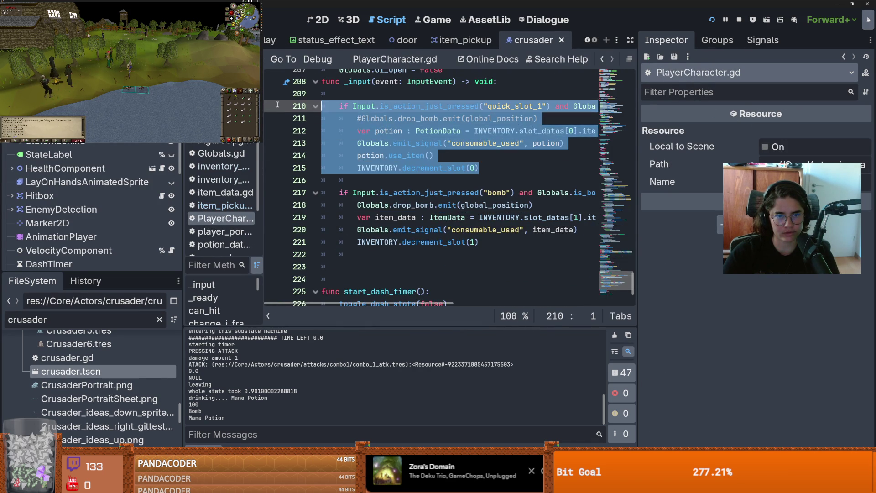
pyautogui.press('BackSpace')
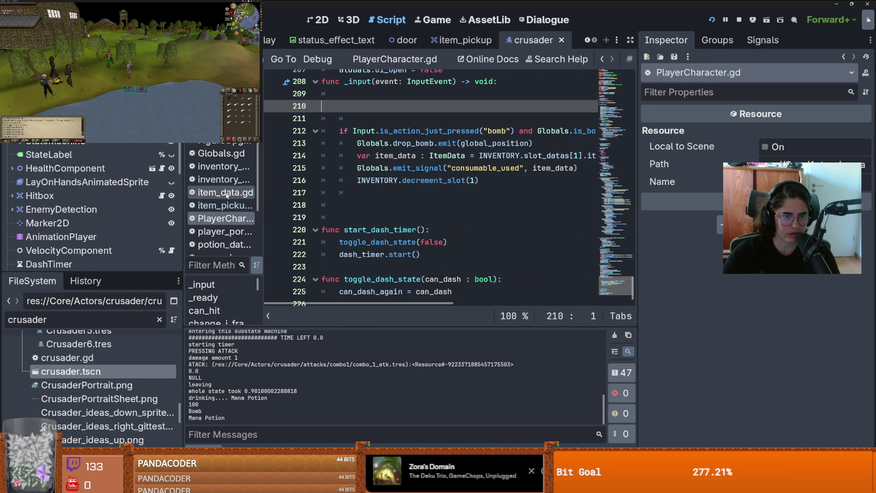
# - Paste the block into inventory_container.gd under a new func _input(event: InputEvent) -> void, then run the game
pyautogui.click(223, 167)
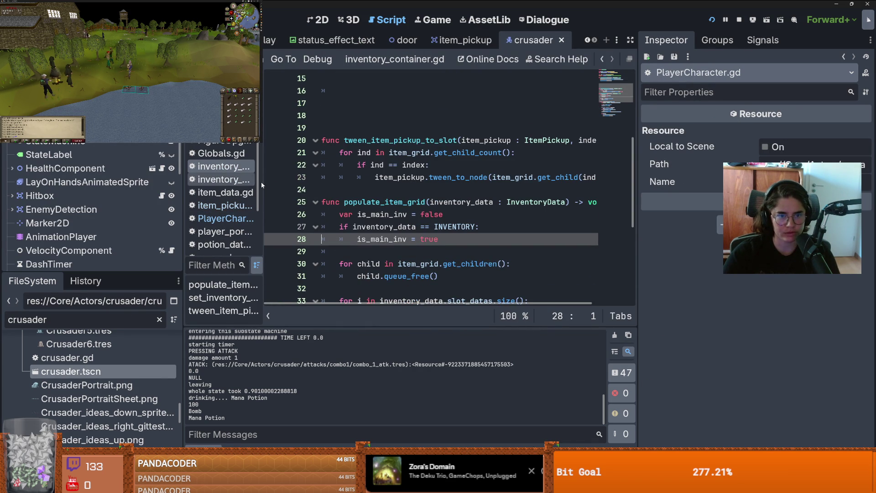
pyautogui.moveTo(261, 182); pyautogui.dragTo(294, 185)
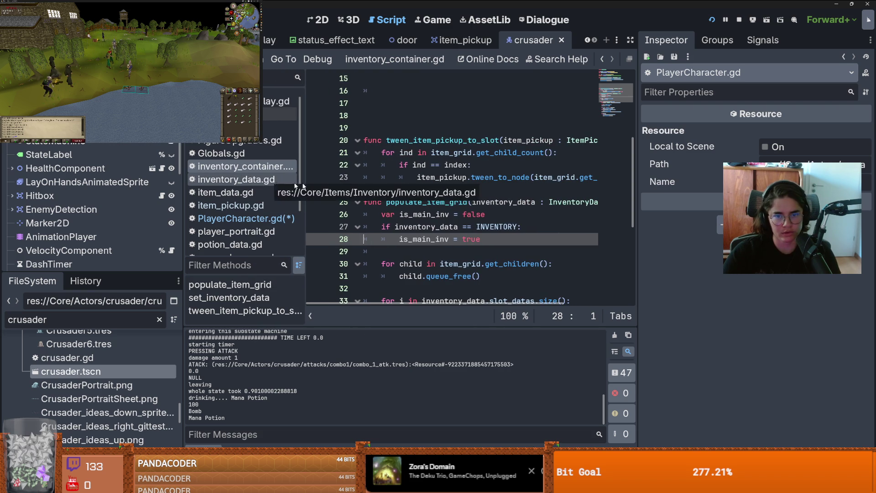
pyautogui.scroll(4, 433, 217)
pyautogui.click(418, 228)
pyautogui.hotkey('ctrl', 'v')
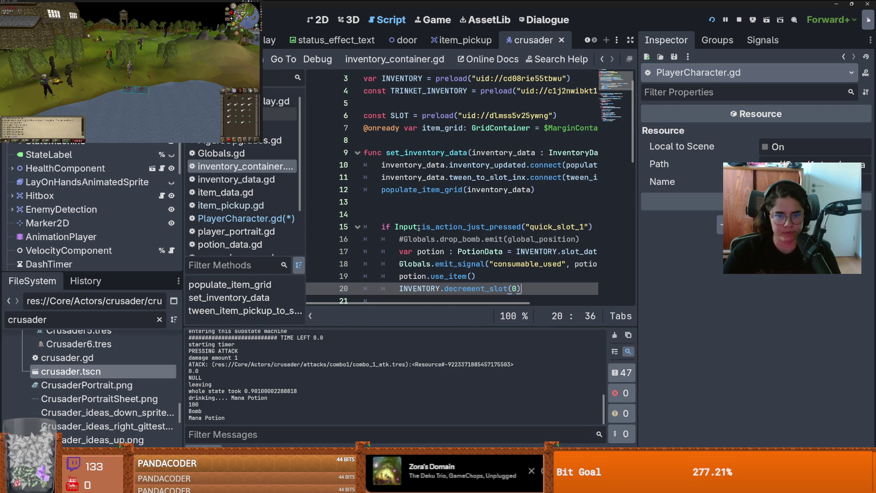
pyautogui.click(397, 214)
pyautogui.write('func _in')
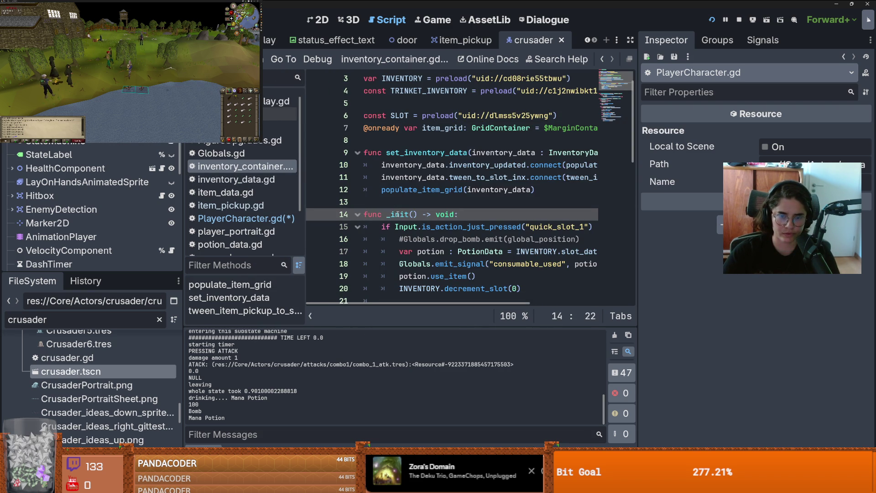
pyautogui.write('put')
pyautogui.press('Return')
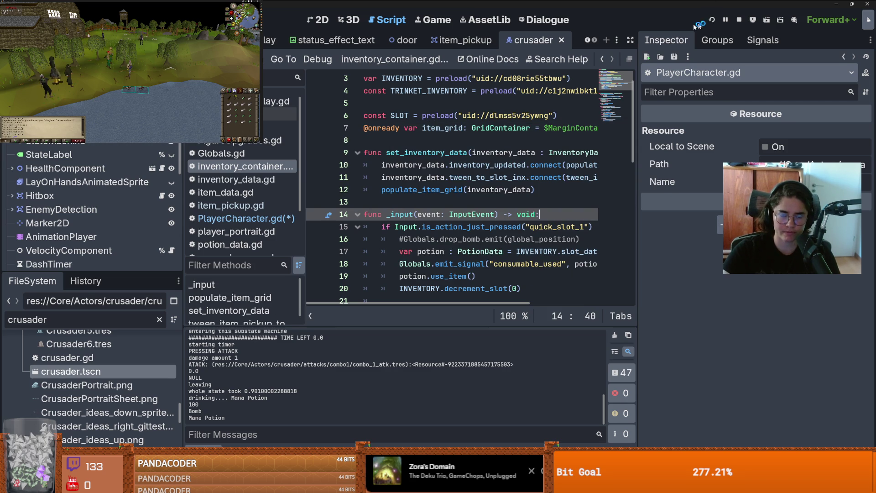
pyautogui.click(698, 23)
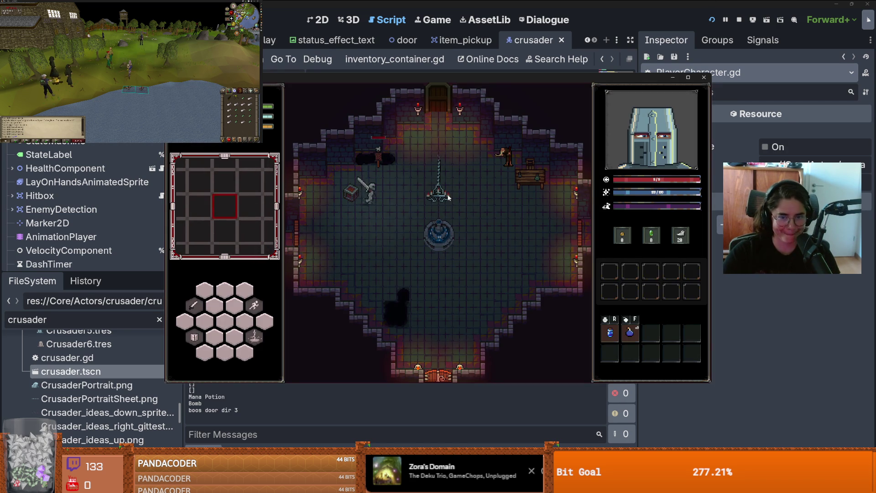
# - Spawn an item with the spawn_item command in the in-game console
pyautogui.press('quoteleft')
pyautogui.write('spawn_')
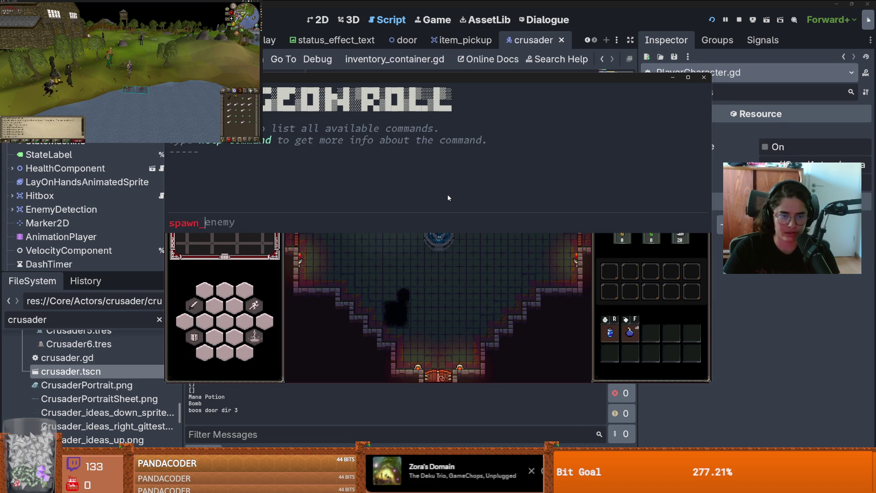
pyautogui.write('item 7 1')
pyautogui.press('Return')
pyautogui.press('quoteleft')
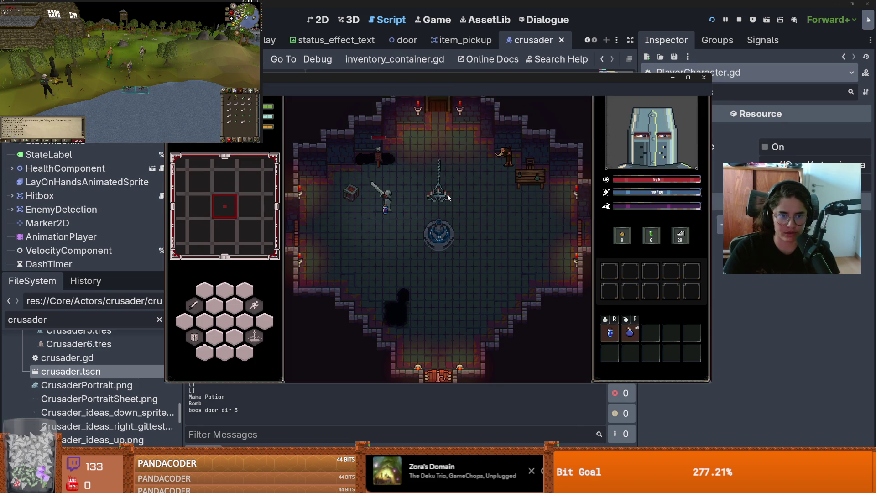
# - Walk the crusader to the top door, pick a room, and drink the spawned potion
pyautogui.press('w')
pyautogui.press('d')
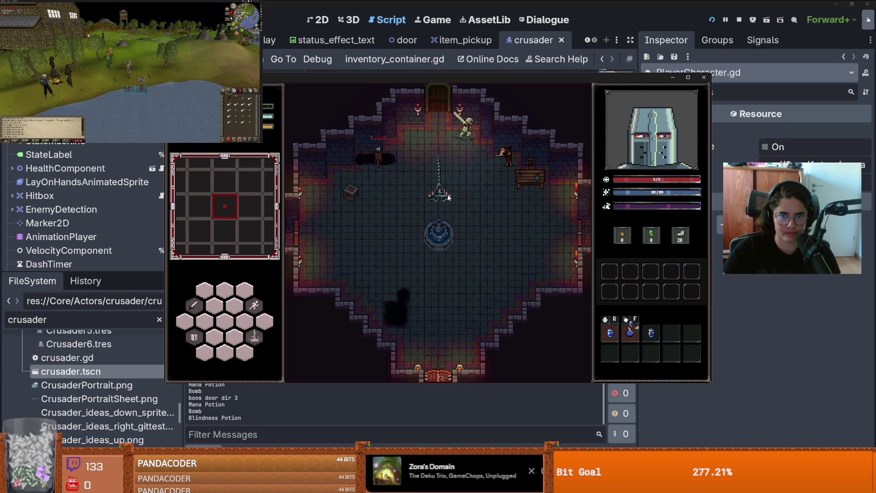
pyautogui.press('w')
pyautogui.press('a')
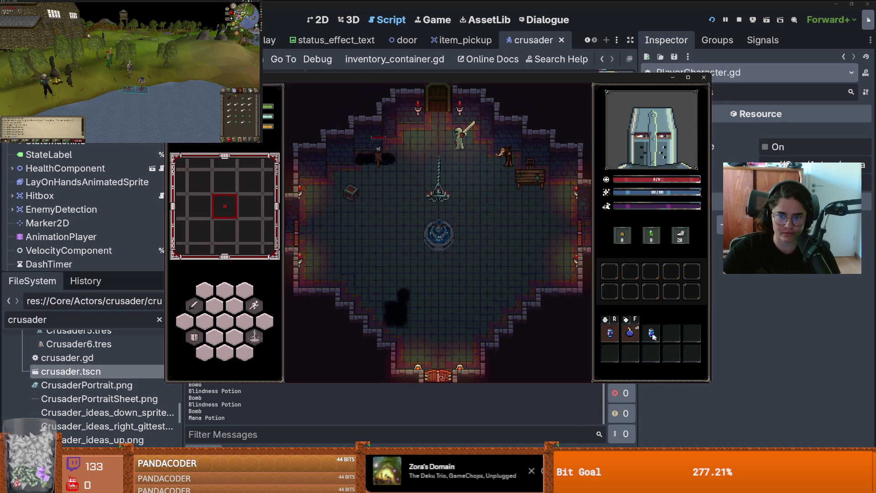
pyautogui.click(319, 208)
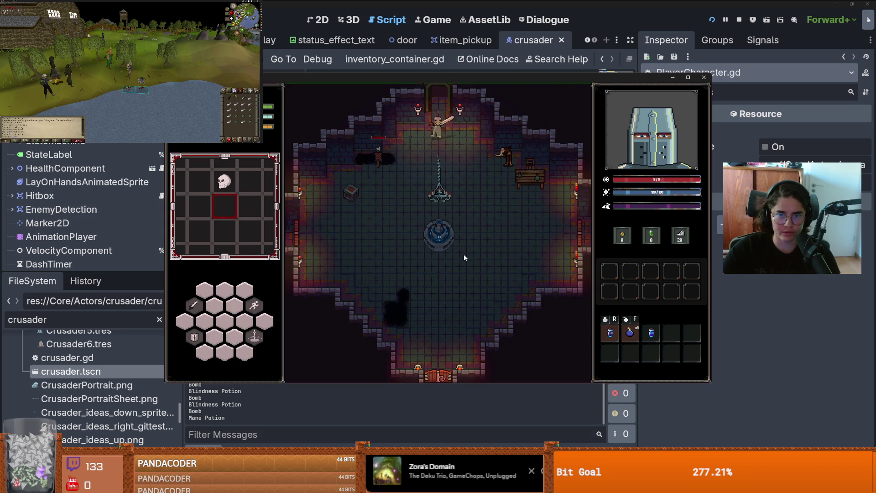
pyautogui.click(642, 345)
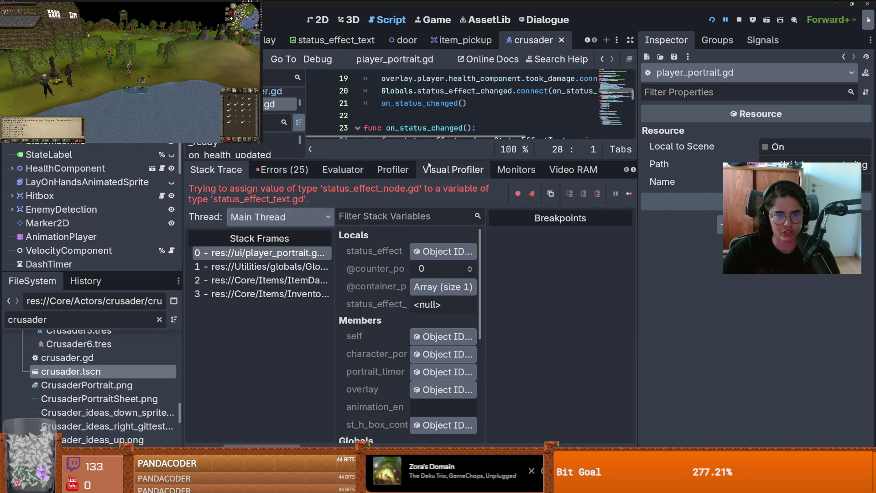
# - Review the errors list and highlight the status_effect_node occurrences in player_portrait.gd
pyautogui.moveTo(391, 157); pyautogui.dragTo(390, 338)
pyautogui.click(391, 345)
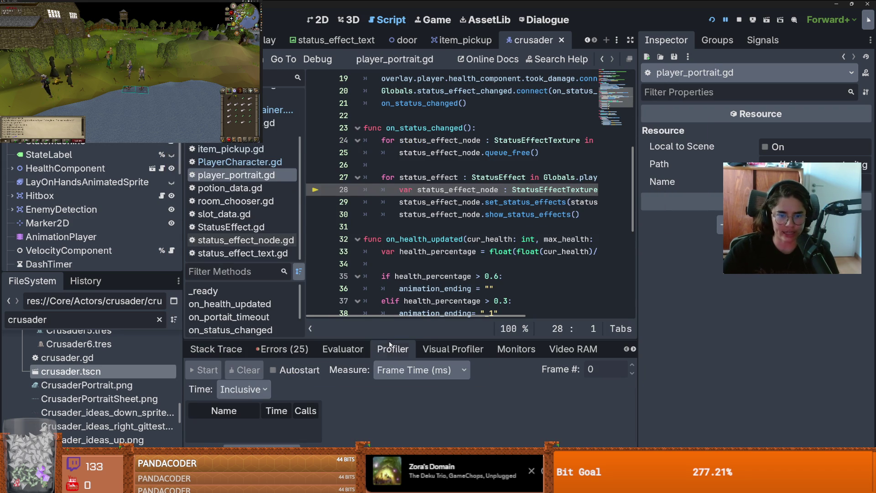
pyautogui.click(282, 348)
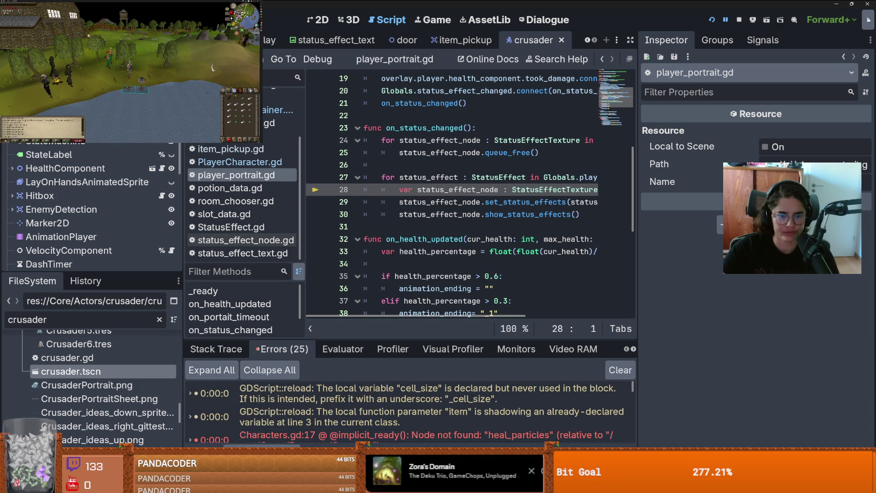
pyautogui.scroll(-10, 333, 425)
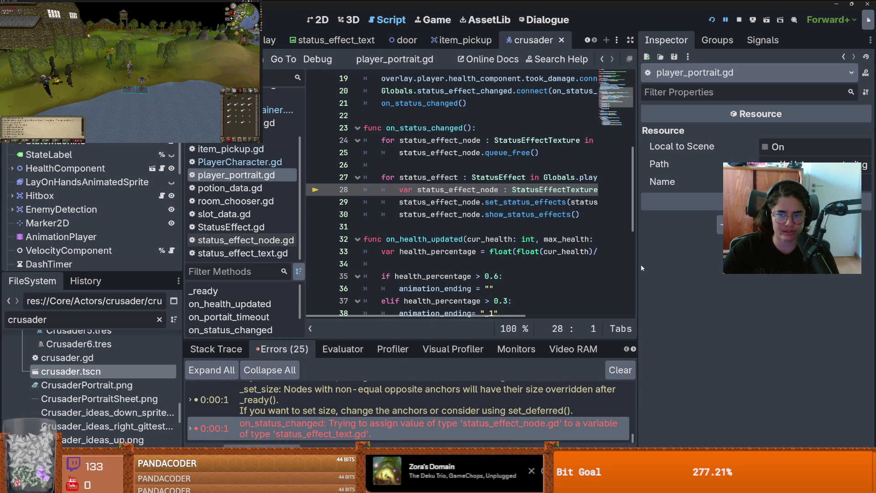
pyautogui.moveTo(637, 265); pyautogui.dragTo(720, 266)
pyautogui.doubleClick(456, 190)
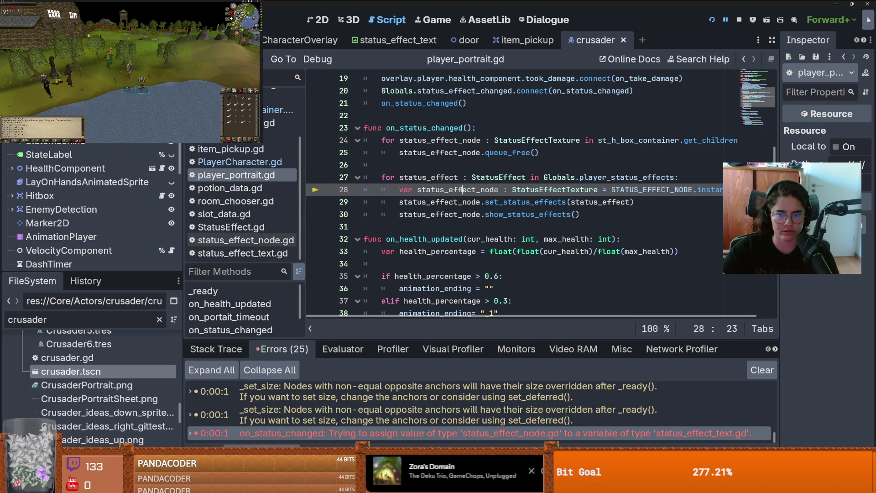
pyautogui.scroll(5, 648, 201)
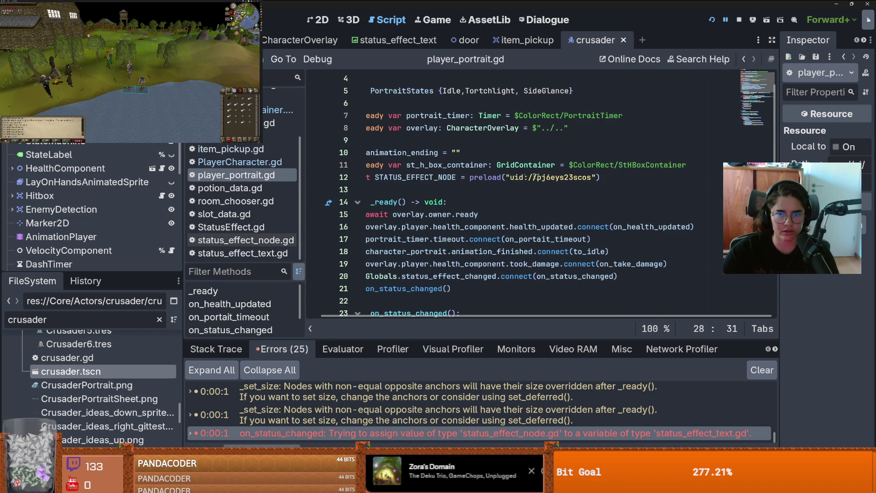
# - Replace the STATUS_EFFECT_NODE preload on line 12 with a preload of status_effect_text.tscn
pyautogui.tripleClick(502, 177)
pyautogui.press('BackSpace')
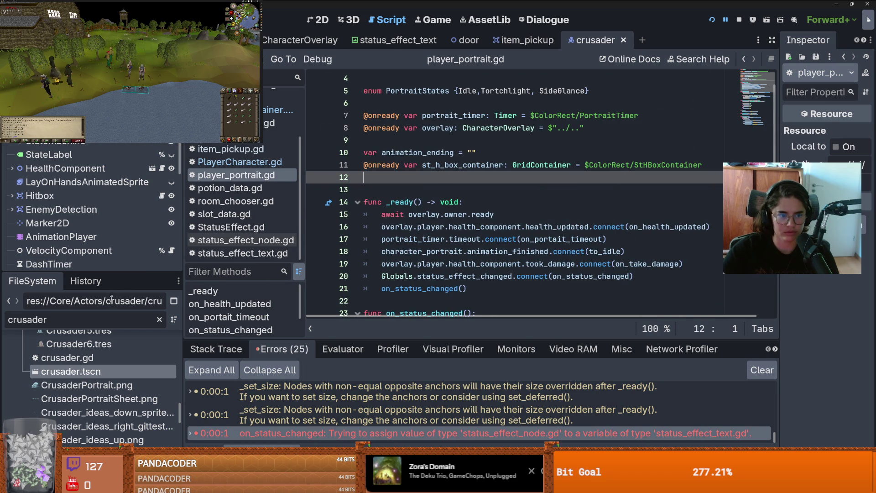
pyautogui.click(104, 316)
pyautogui.hotkey('ctrl', 'a')
pyautogui.write('status_')
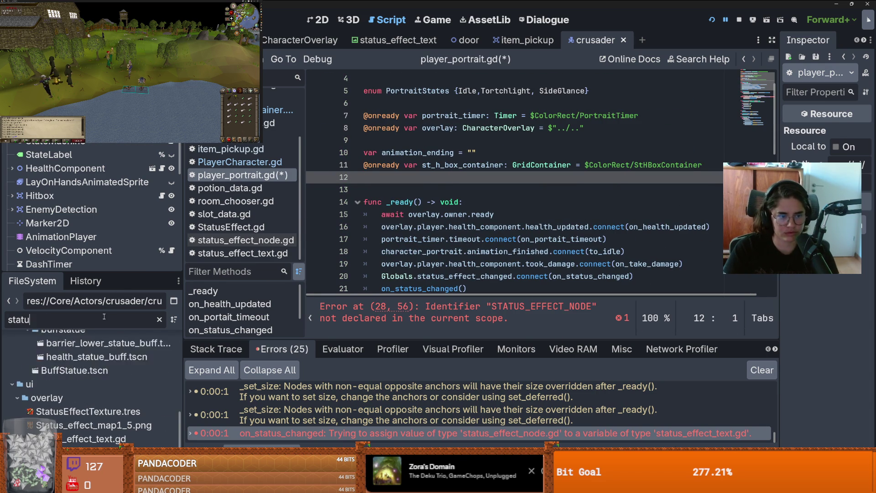
pyautogui.write('effe')
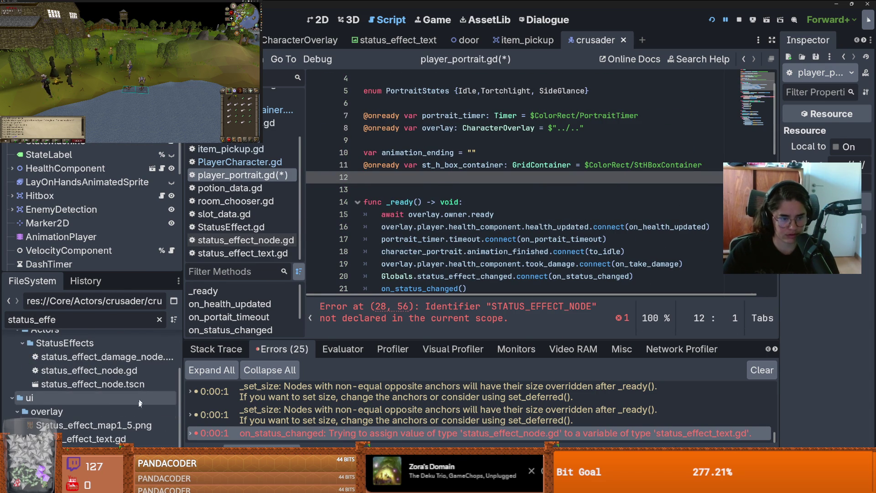
pyautogui.moveTo(96, 438)
pyautogui.mouseDown()
pyautogui.moveTo(416, 203)
pyautogui.moveTo(387, 173)
pyautogui.mouseUp()
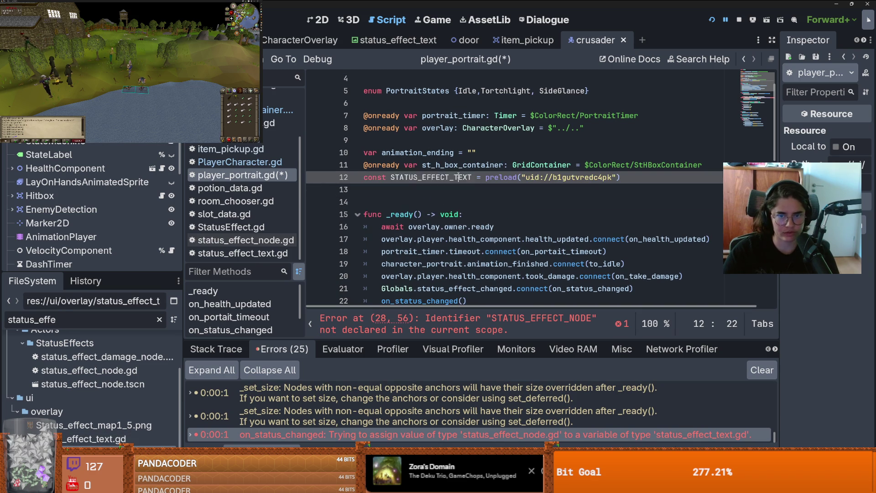
# - Use STATUS_EFFECT_TEXT on line 29, call set_status_effects(status_effect) on line 30, and run
pyautogui.scroll(-3, 663, 241)
pyautogui.doubleClick(652, 276)
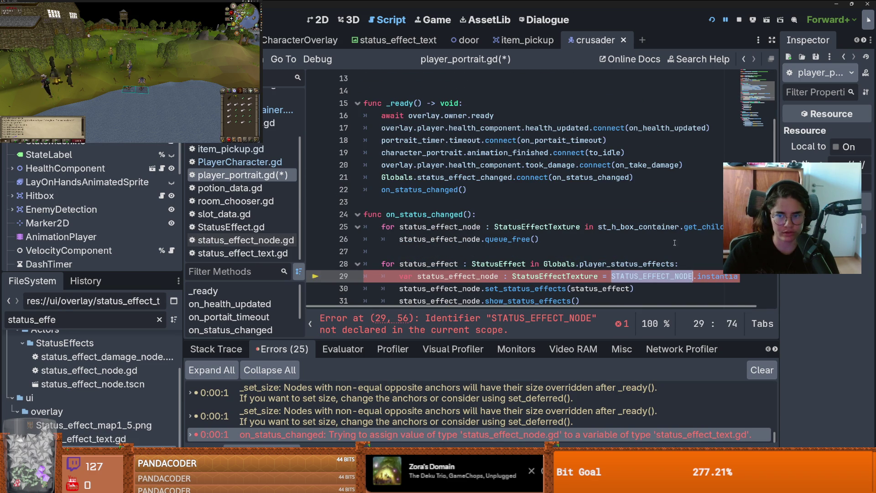
pyautogui.write('STATUS_EFFECT_TEXT')
pyautogui.scroll(-1, 502, 256)
pyautogui.click(489, 251)
pyautogui.doubleClick(489, 251)
pyautogui.write('se')
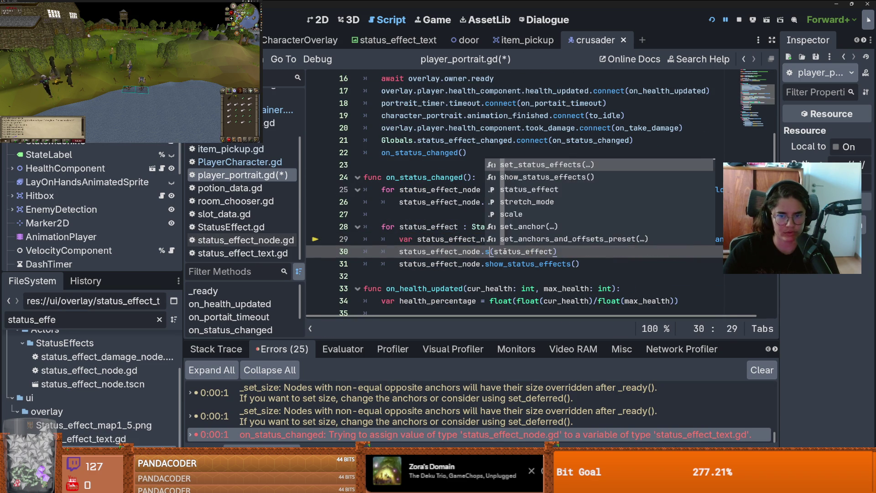
pyautogui.click(566, 166)
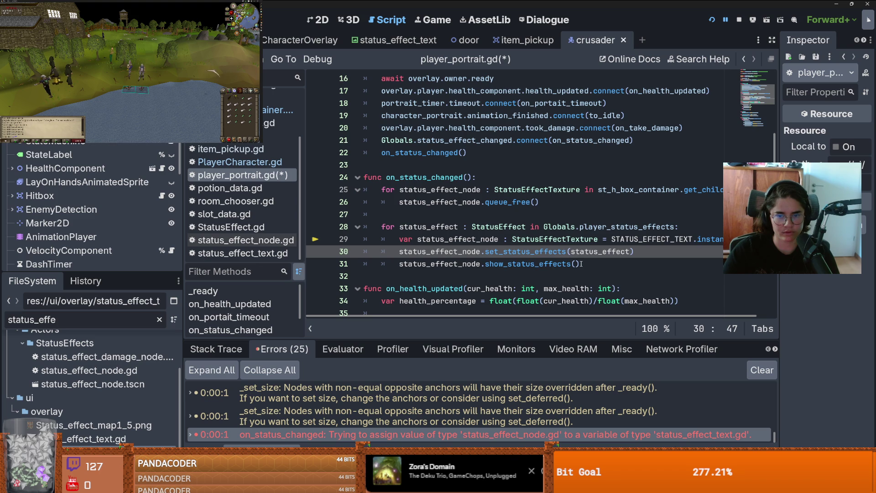
pyautogui.click(710, 21)
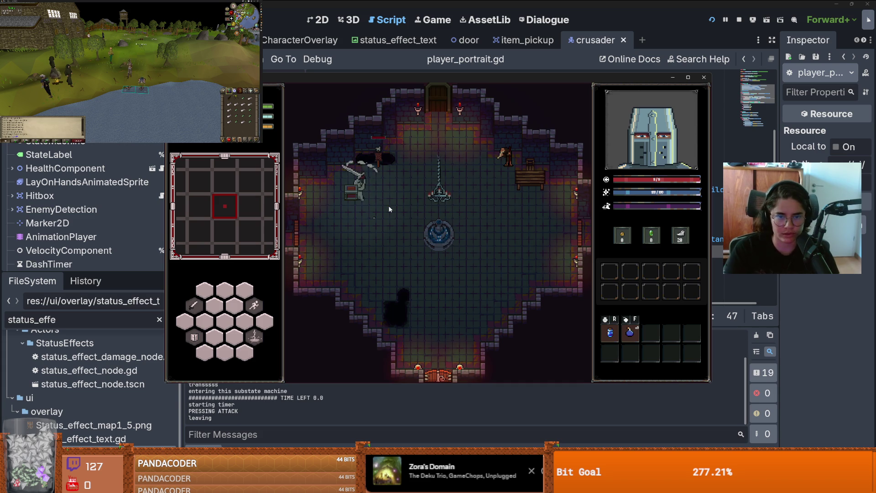
# - Spawn a potion with 'spawnem 7 1', enter a new room, and drink the Blindness potion
pyautogui.press('`')
pyautogui.write('spawn')
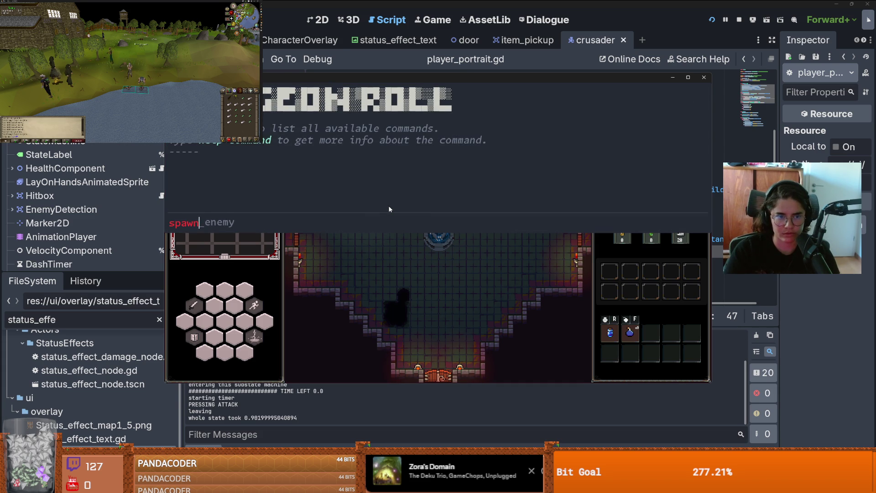
pyautogui.write('em 7 1')
pyautogui.press('Return')
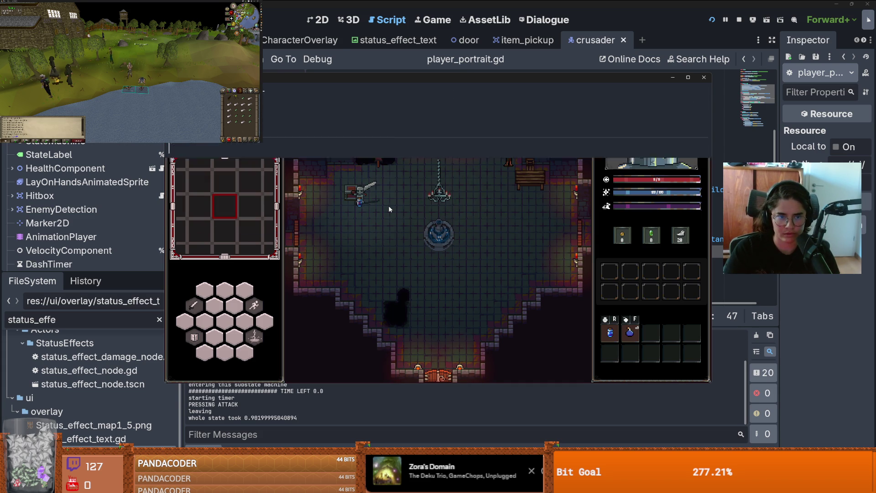
pyautogui.press('d')
pyautogui.press('w')
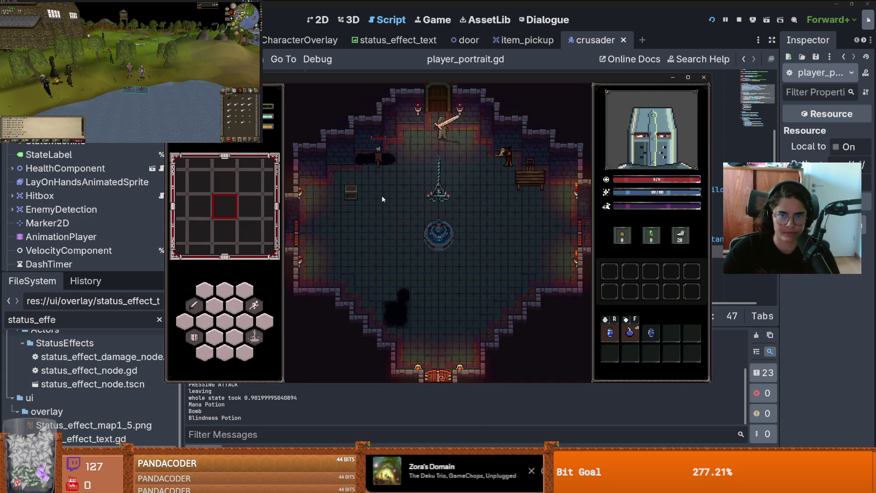
pyautogui.click(531, 226)
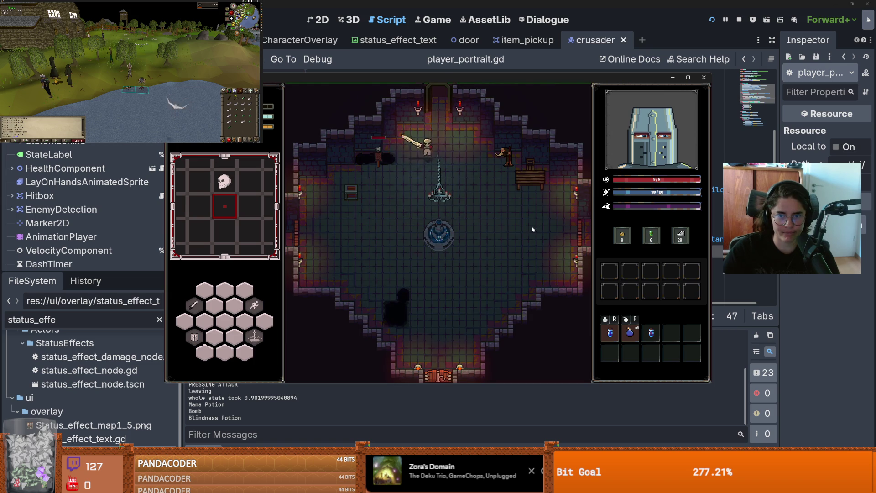
pyautogui.press('a')
pyautogui.press('s')
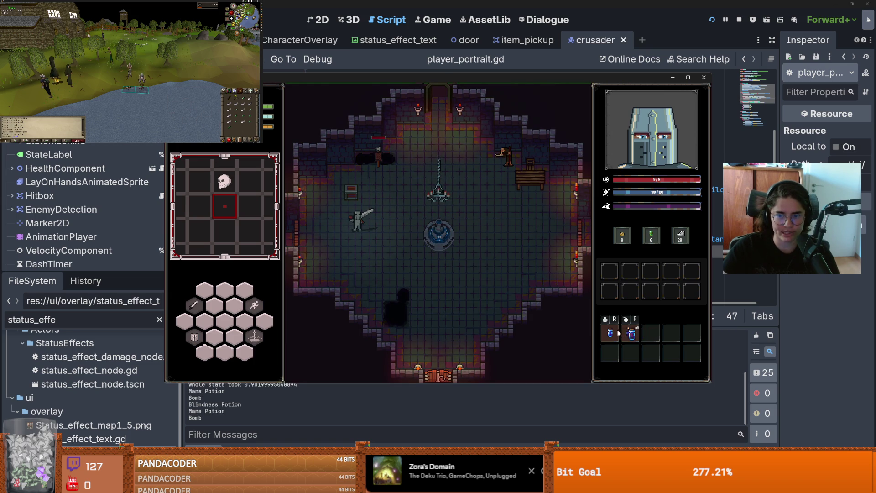
pyautogui.click(654, 336)
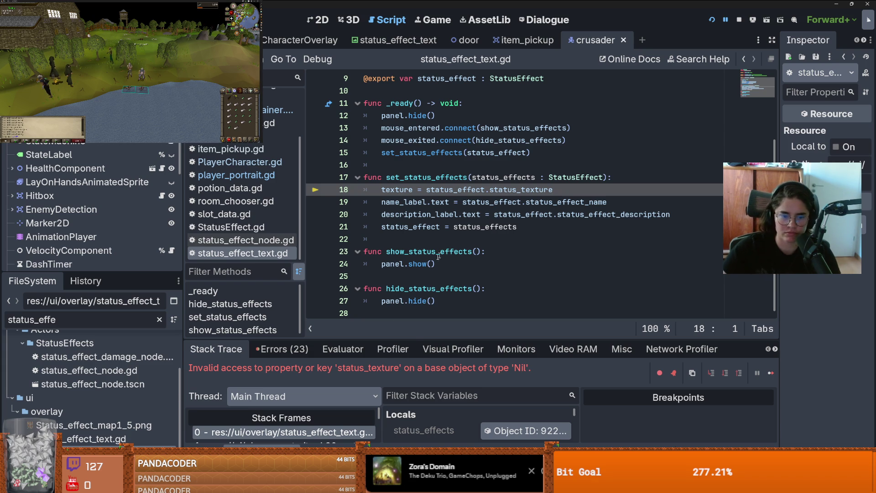
# - Inspect the player_portrait.gd caller frame and the remote status_effect in the Inspector
pyautogui.moveTo(406, 339); pyautogui.dragTo(413, 284)
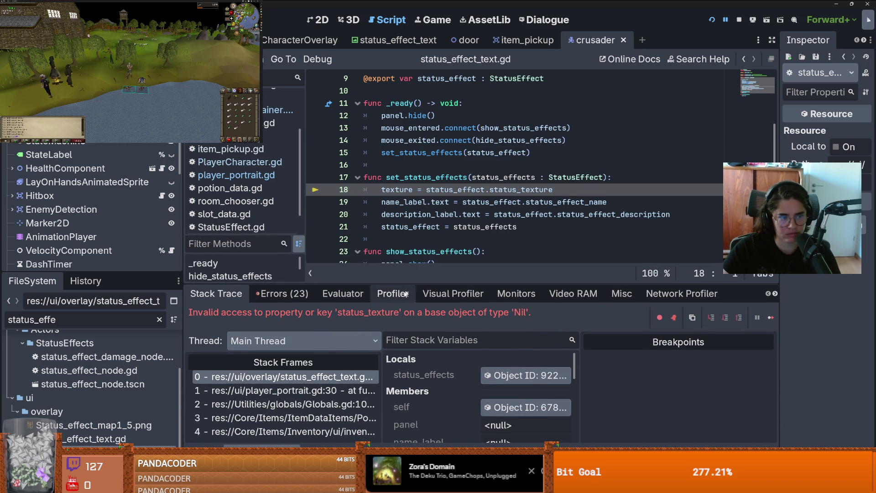
pyautogui.click(283, 390)
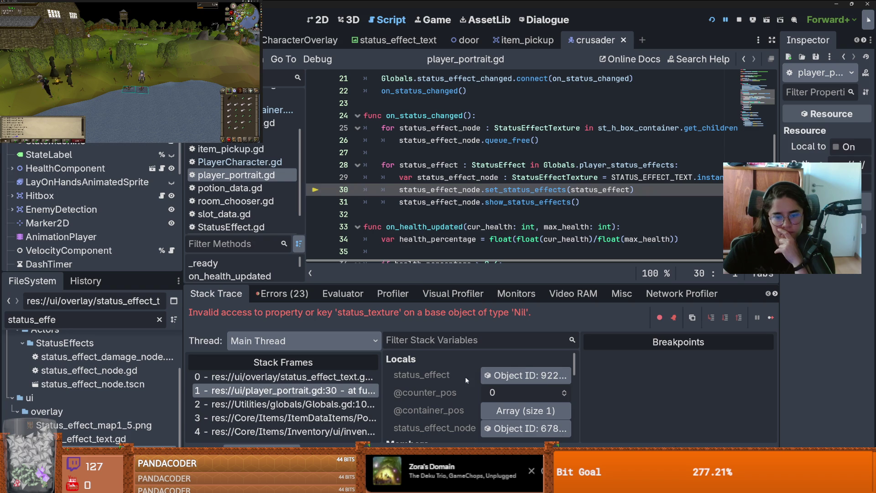
pyautogui.click(524, 375)
pyautogui.moveTo(780, 207)
pyautogui.mouseDown()
pyautogui.moveTo(637, 206)
pyautogui.moveTo(739, 206)
pyautogui.mouseUp()
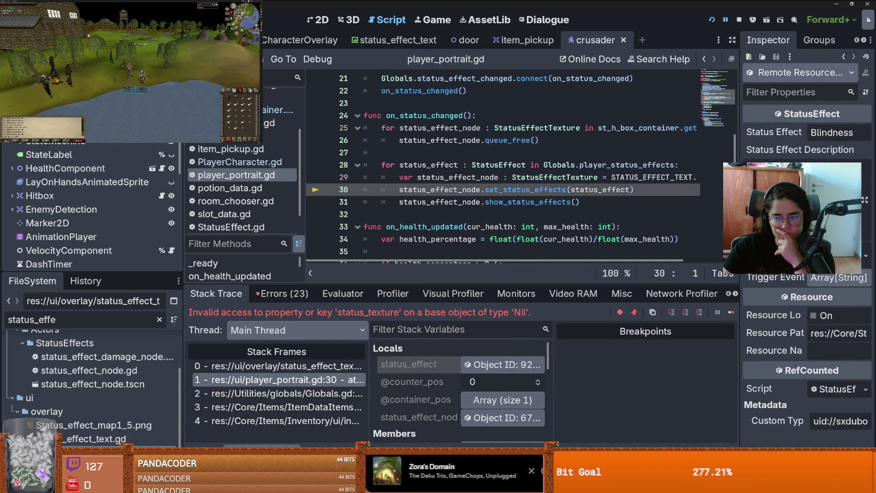
pyautogui.click(334, 370)
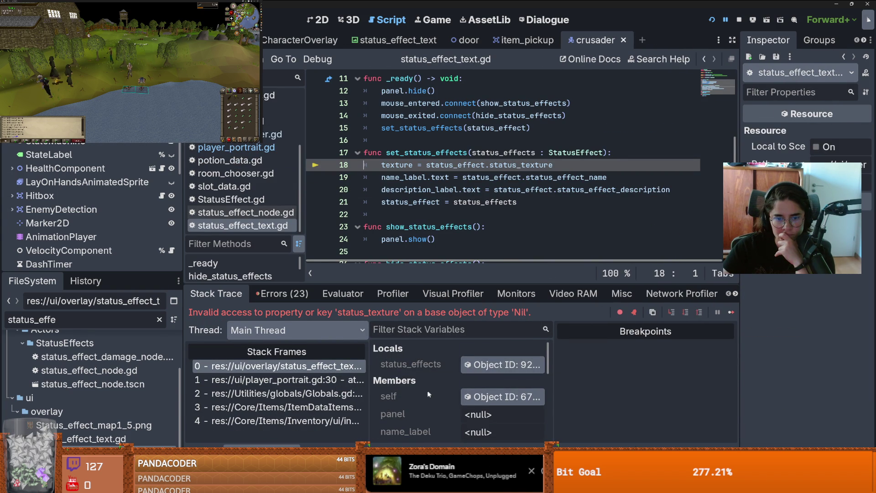
# - Insert st_h_box_container.add_child(status_effect_node) above the line-30 set_status_effects call, then relaunch
pyautogui.scroll(-3, 426, 393)
pyautogui.scroll(-2, 425, 398)
pyautogui.click(280, 379)
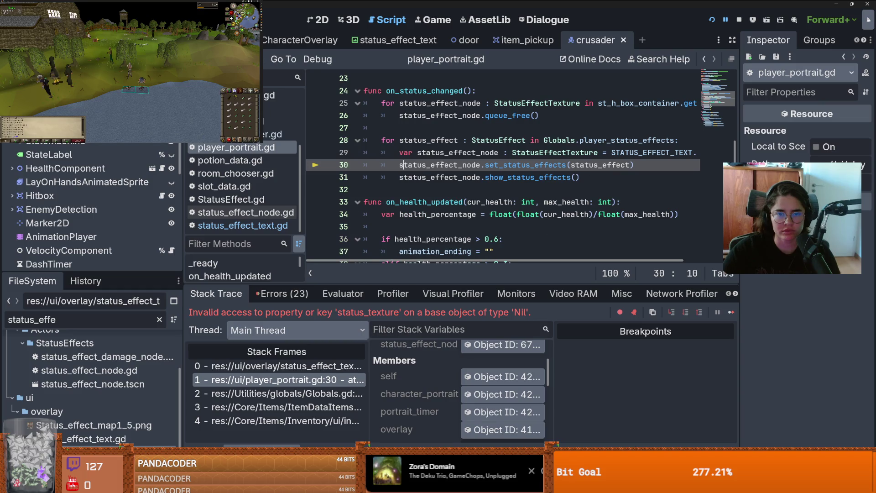
pyautogui.click(394, 168)
pyautogui.press('Return')
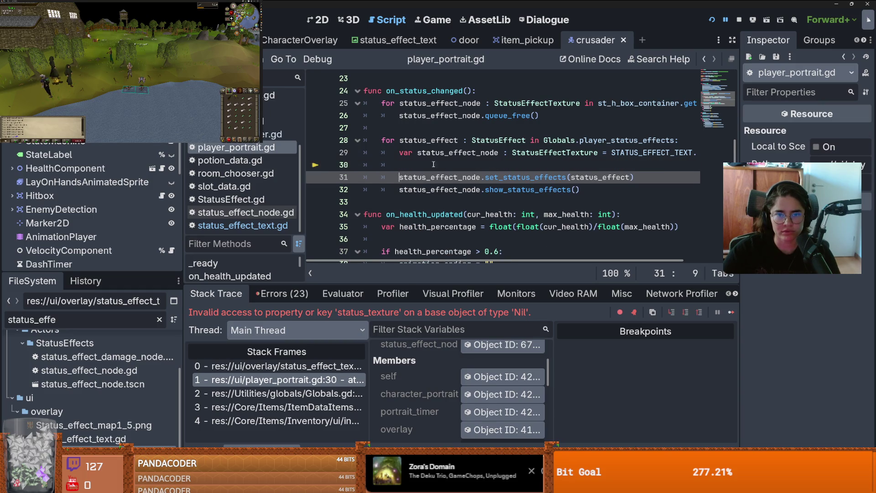
pyautogui.press('Up')
pyautogui.scroll(1, 554, 195)
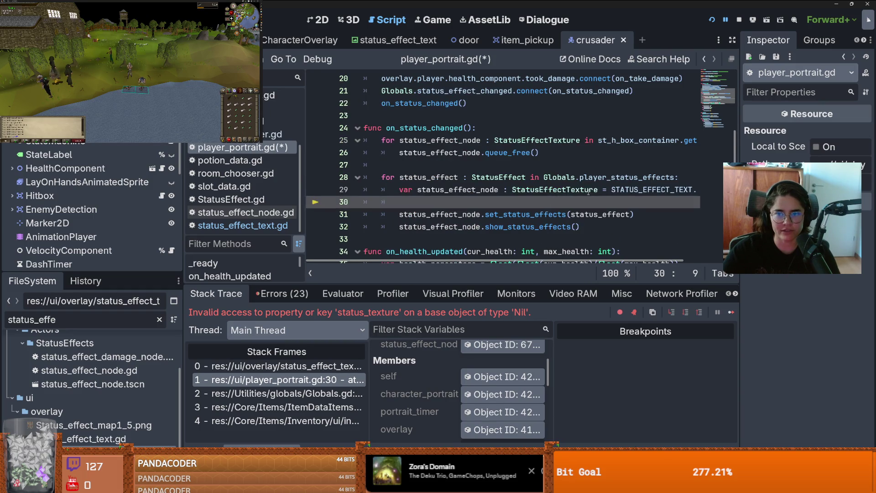
pyautogui.write('st_h_box_container.add')
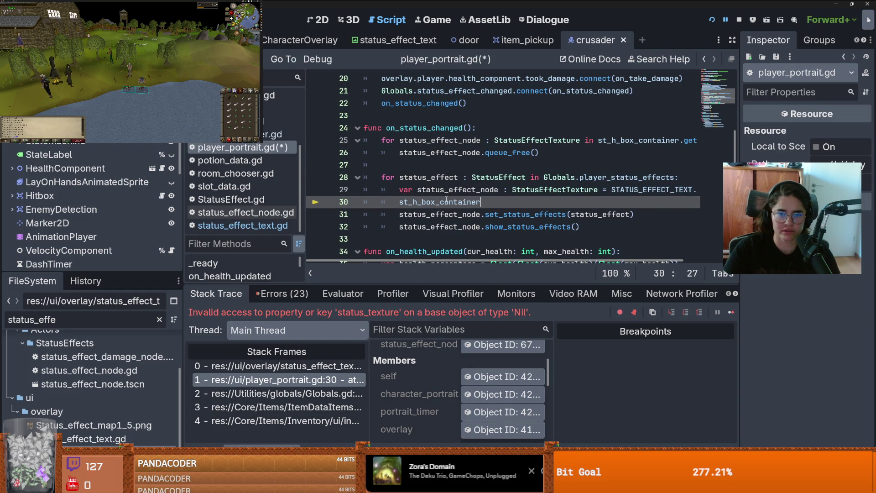
pyautogui.write('_child(status')
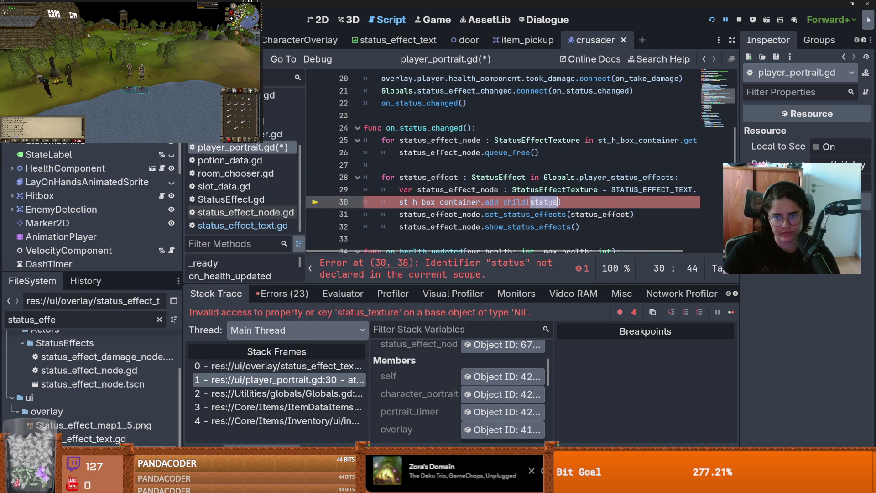
pyautogui.write('_effect_node')
pyautogui.click(712, 21)
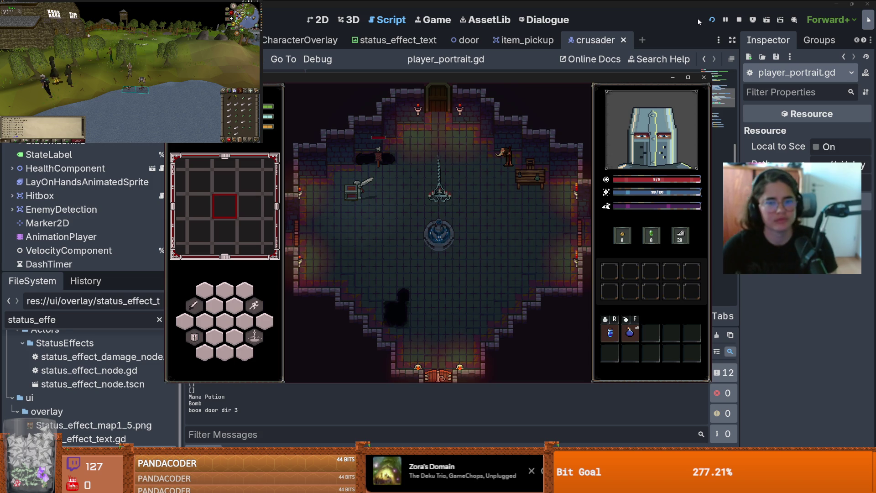
# - Walk the knight to the top door and choose Puzzle Room 4
pyautogui.click(312, 203)
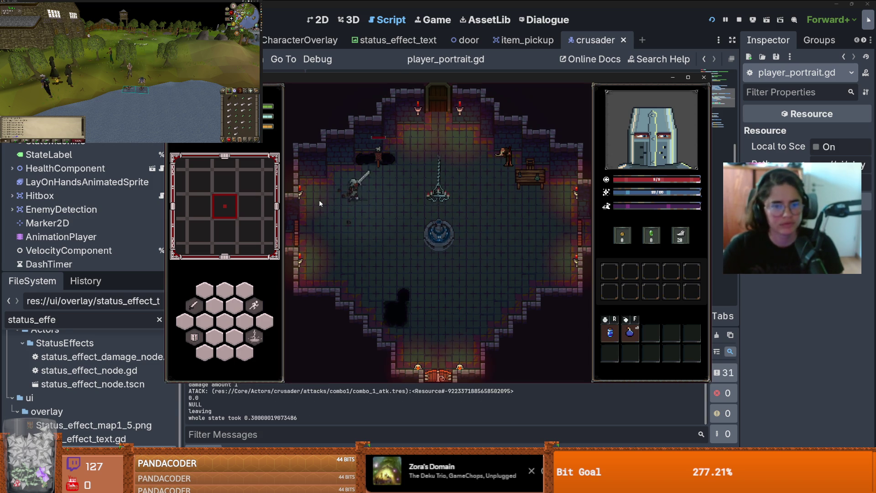
pyautogui.press('d')
pyautogui.press('w')
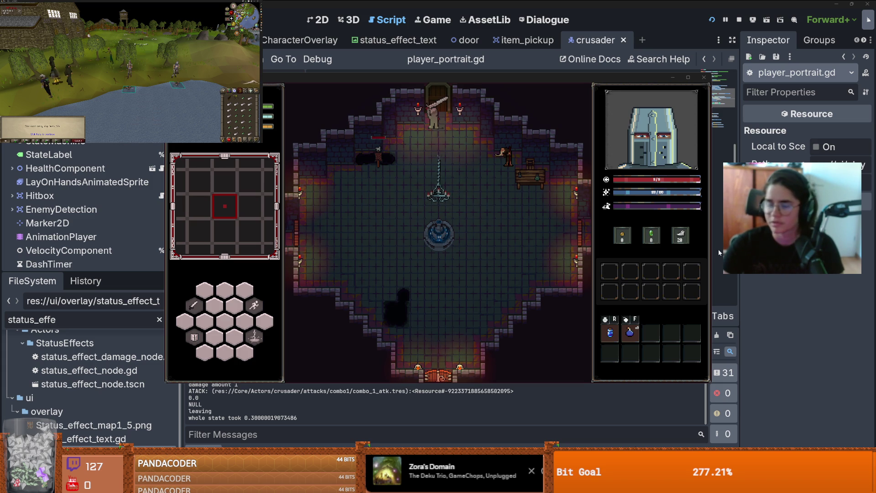
pyautogui.click(446, 199)
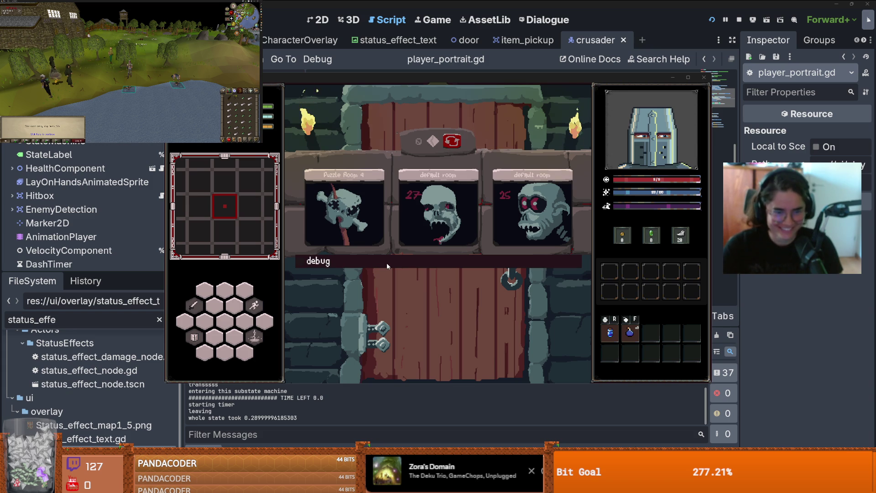
pyautogui.scroll(2, 370, 384)
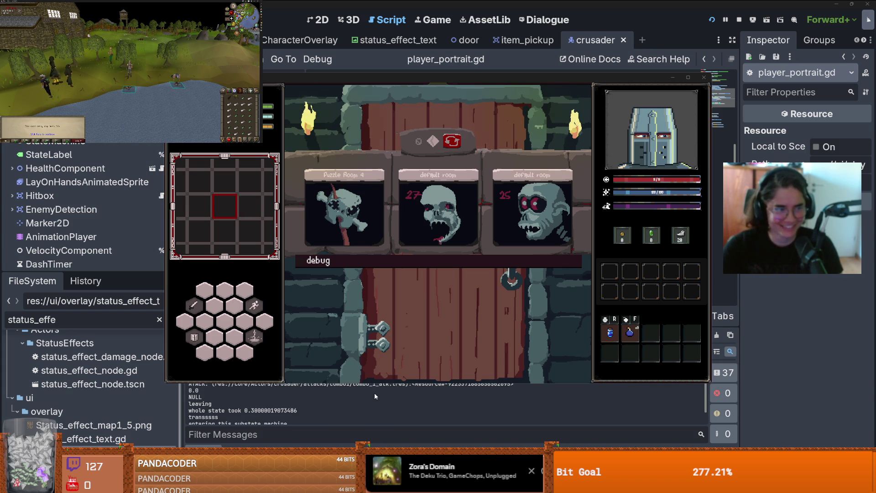
pyautogui.scroll(-3, 375, 396)
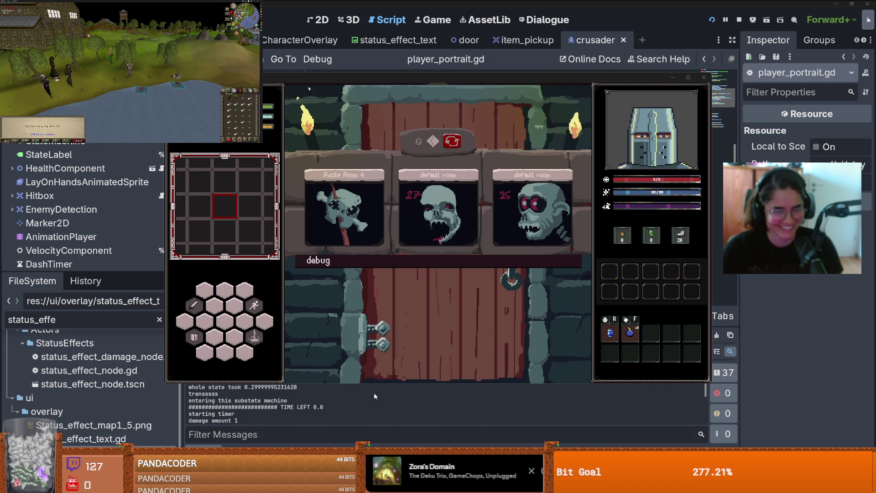
pyautogui.scroll(-3, 373, 392)
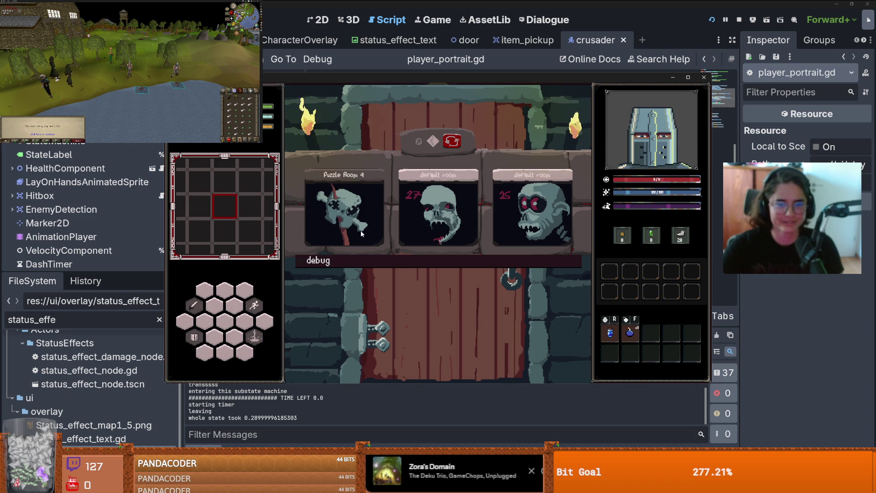
pyautogui.click(381, 226)
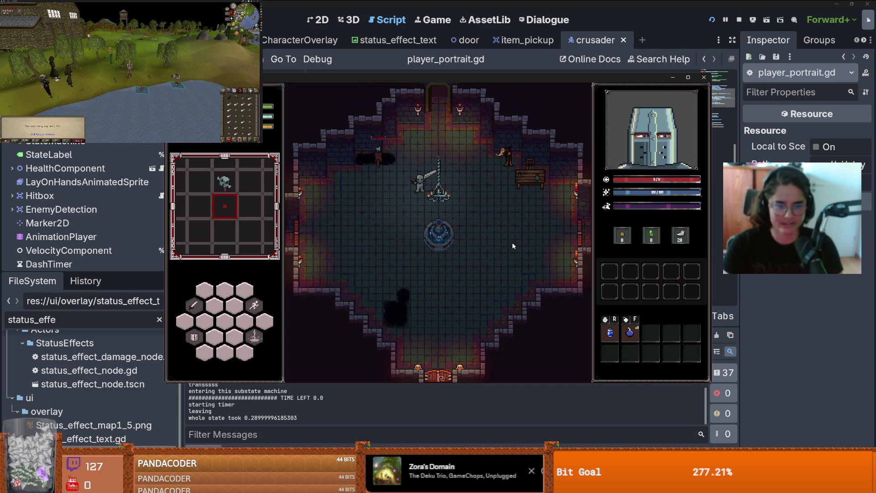
pyautogui.scroll(-3, 411, 402)
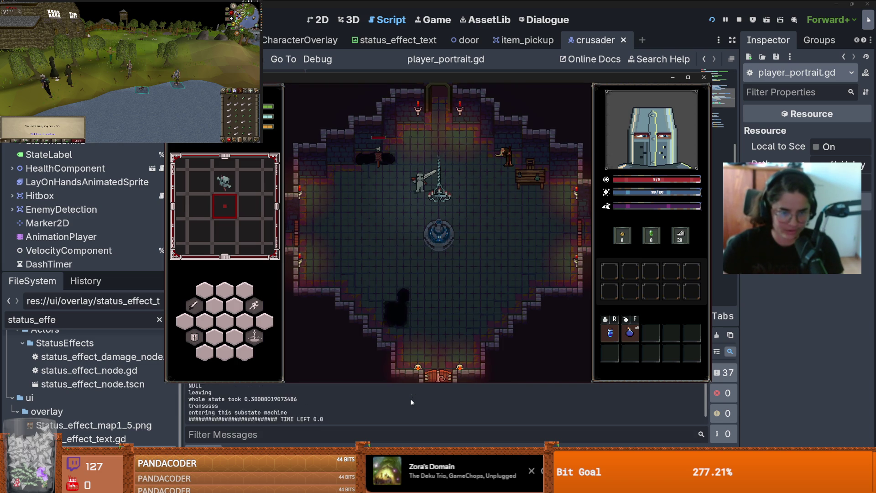
# - Spawn item 7 from the developer console and use the Blindness Potion
pyautogui.press('`')
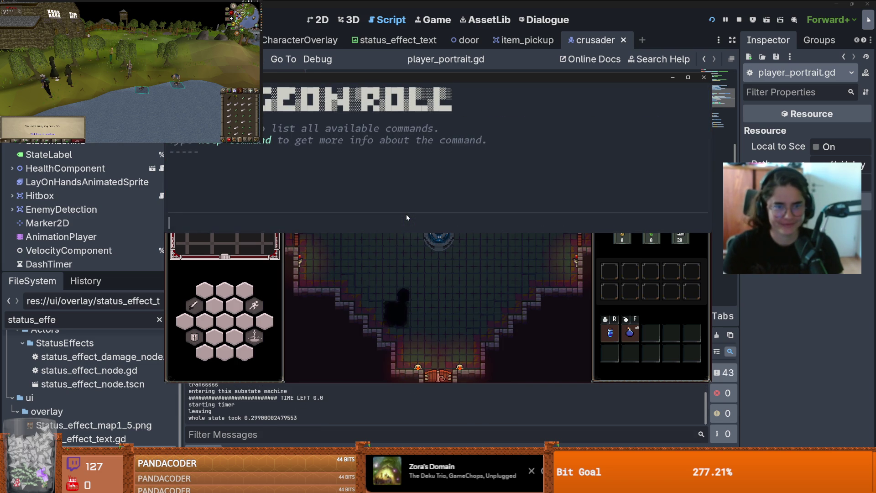
pyautogui.write('spawn_item 7 1')
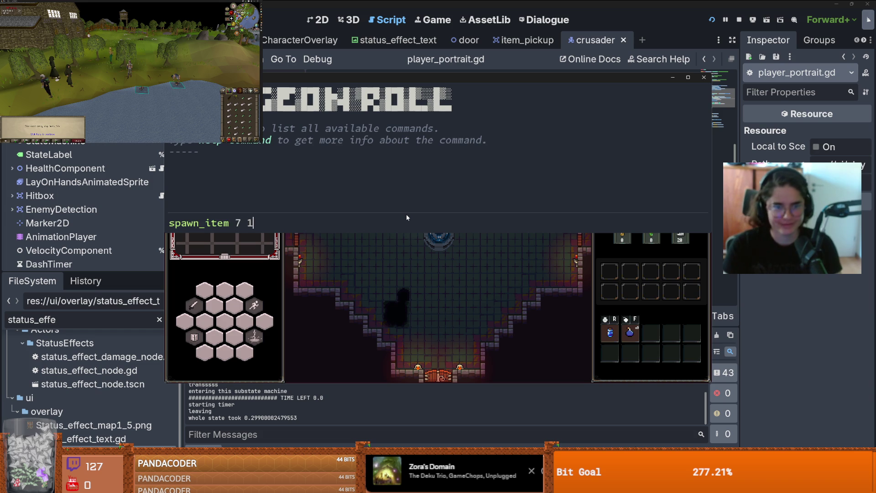
pyautogui.press('Return')
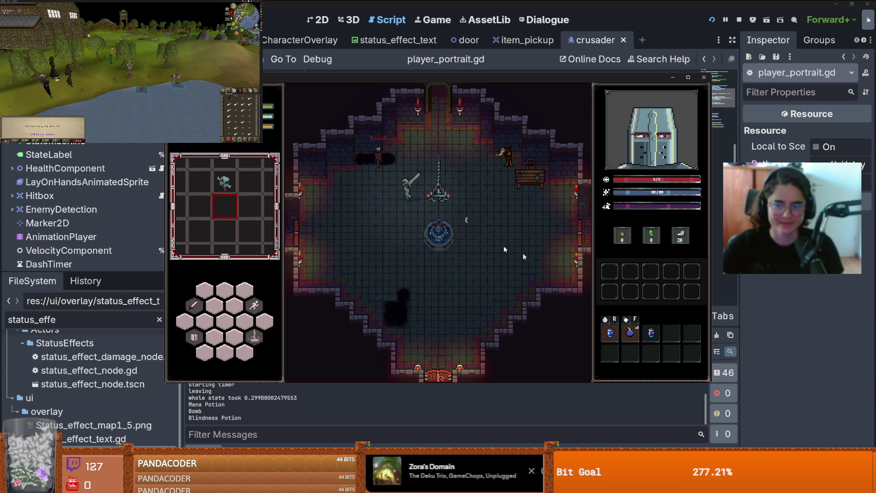
pyautogui.click(653, 333)
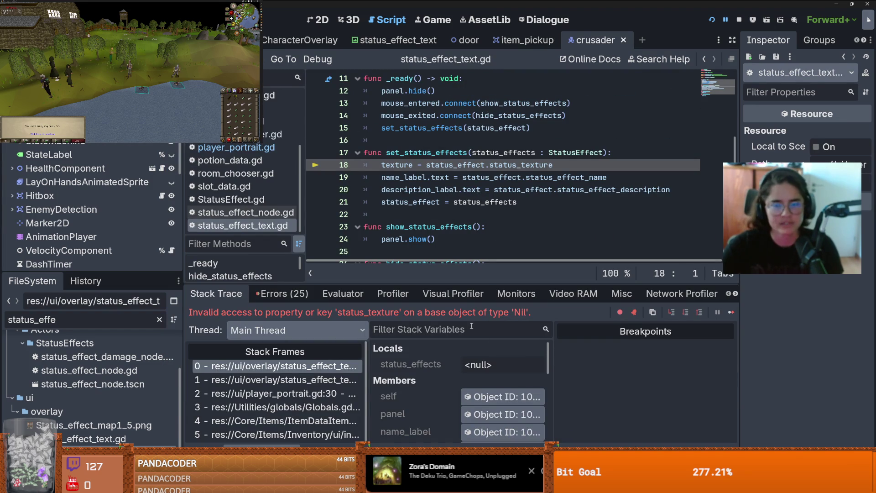
# - Replace the line-31 set_status_effects call with status_effect_node.status_effect = status_effect
pyautogui.scroll(-2, 442, 364)
pyautogui.scroll(2, 443, 364)
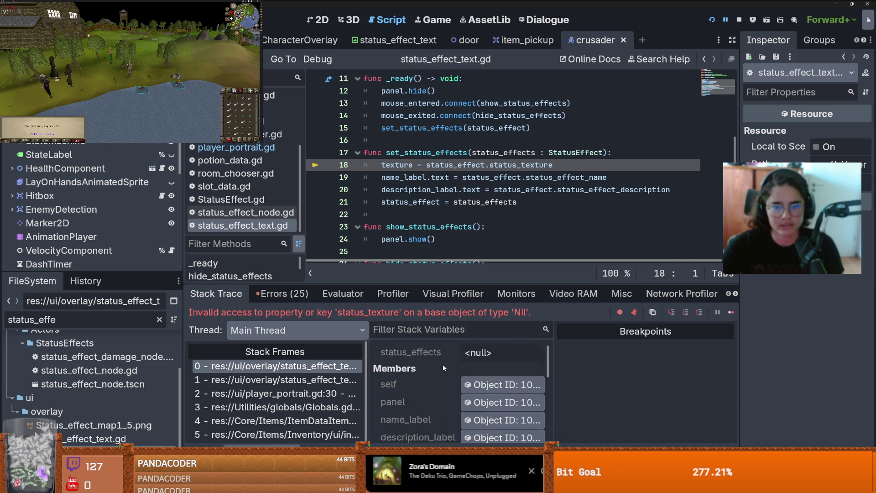
pyautogui.click(305, 379)
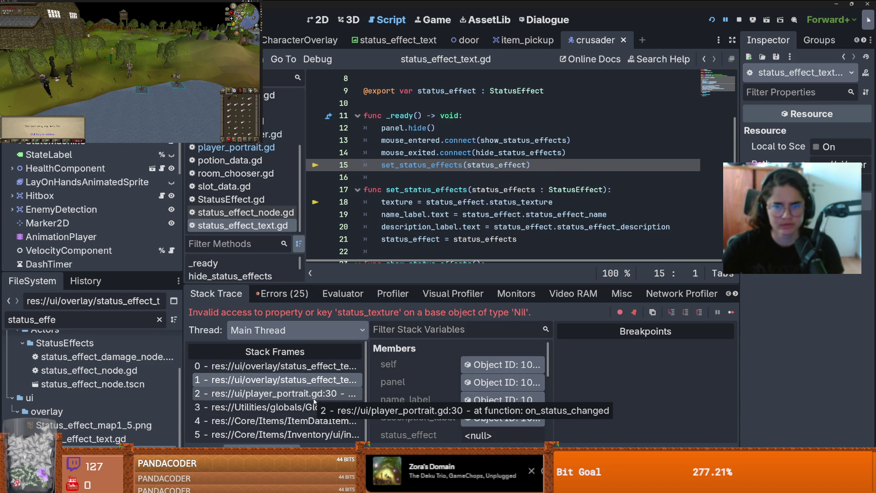
pyautogui.click(299, 394)
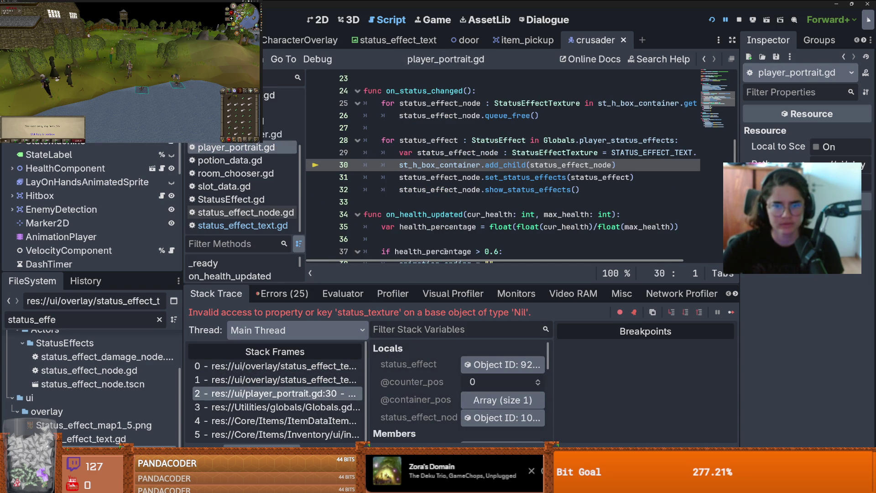
pyautogui.click(484, 186)
pyautogui.moveTo(648, 176); pyautogui.dragTo(485, 177)
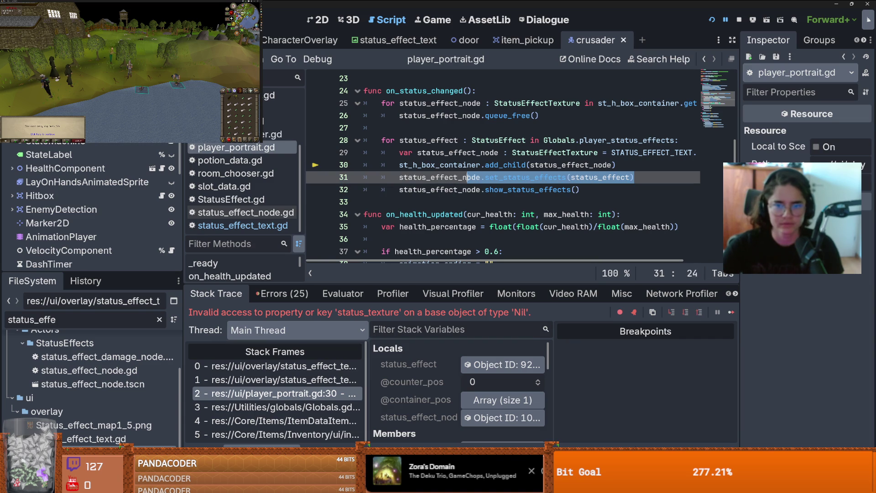
pyautogui.write('status_effect_node.sta')
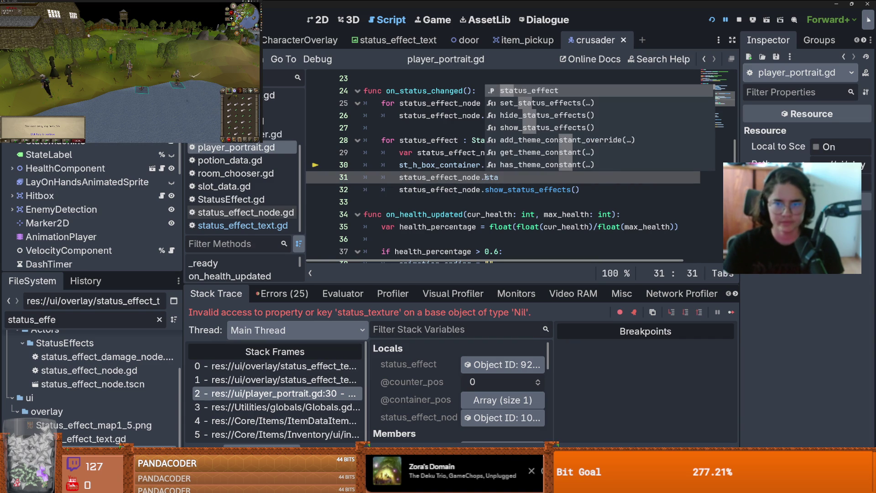
pyautogui.press('Return')
pyautogui.write('= s')
pyautogui.press('Return')
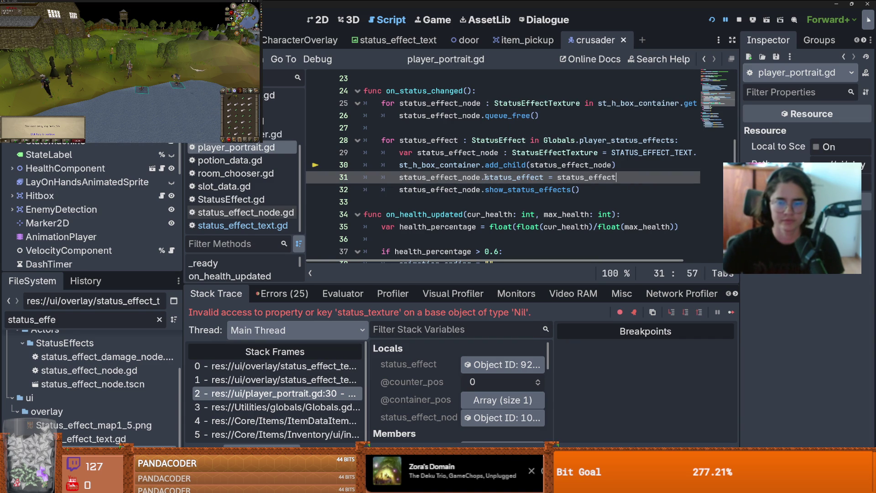
# - Remove the show_status_effects call on line 32 and launch the game with F5
pyautogui.moveTo(581, 189); pyautogui.dragTo(384, 189)
pyautogui.hotkey('shift', 'Home')
pyautogui.press('BackSpace')
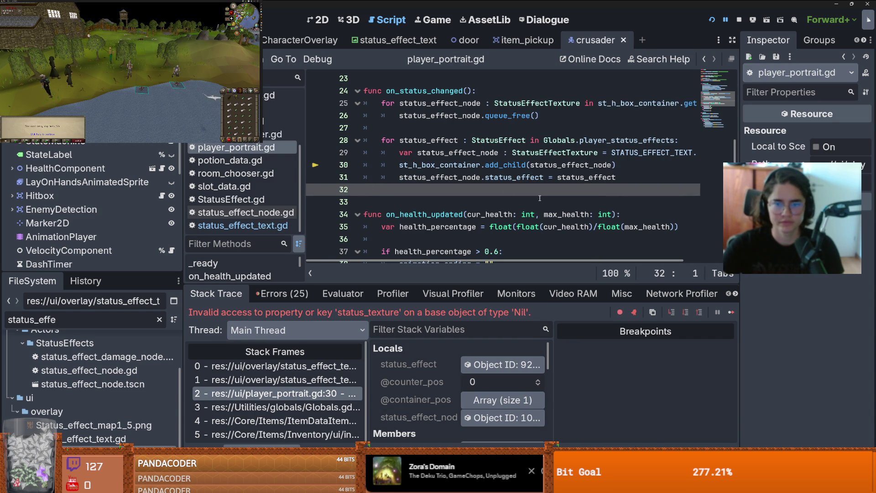
pyautogui.hotkey('ctrl', 'z')
pyautogui.press('BackSpace')
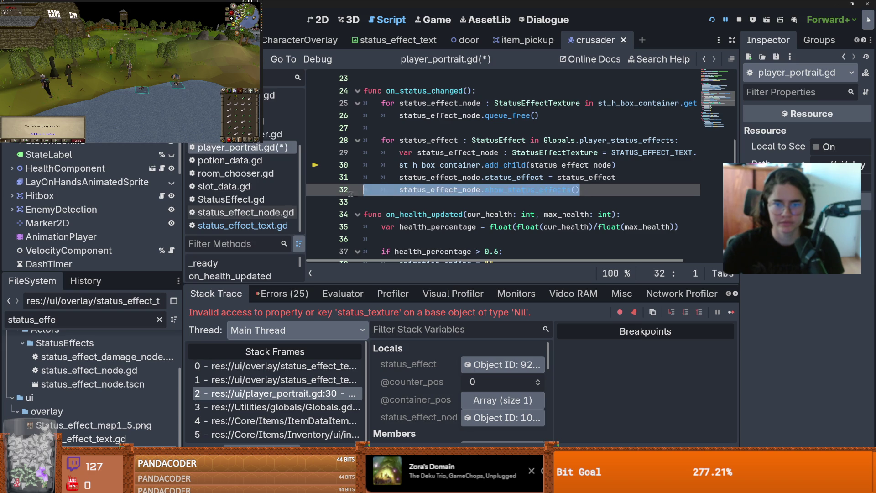
pyautogui.press('F5')
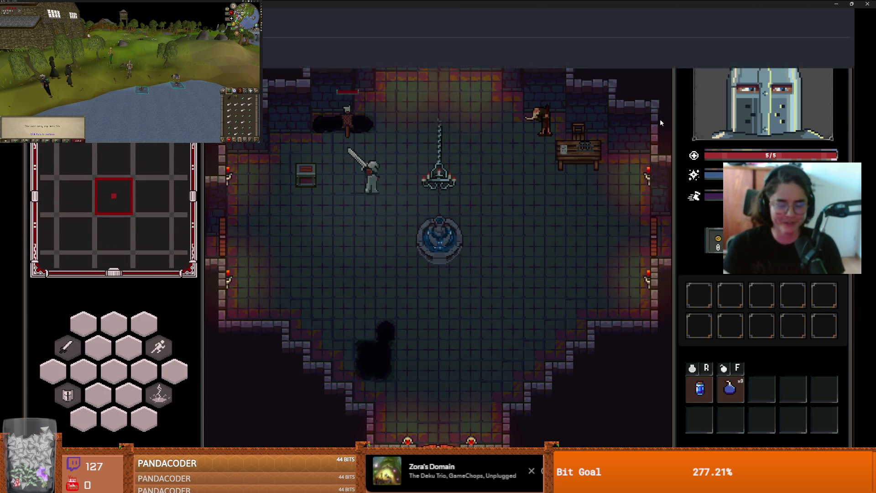
# - Spawn item 7 with 'spawn_item 7 1' in the developer console
pyautogui.press('`')
pyautogui.write('spawn_')
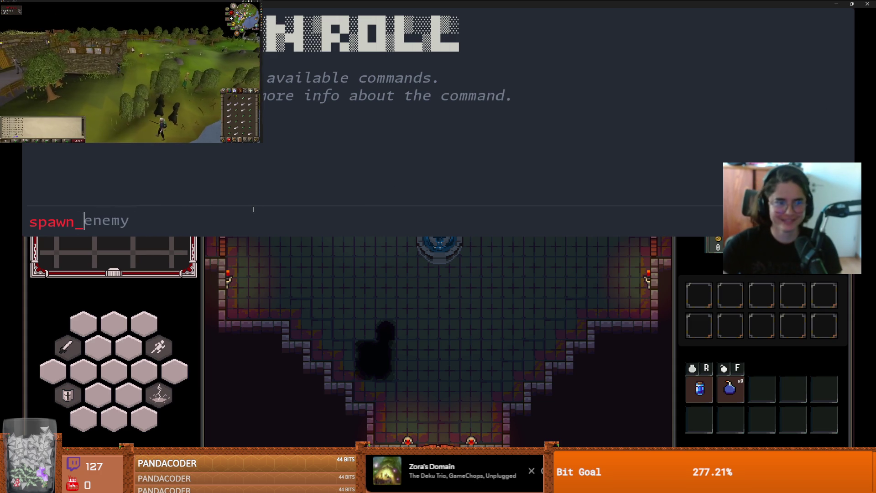
pyautogui.write('item 7 1')
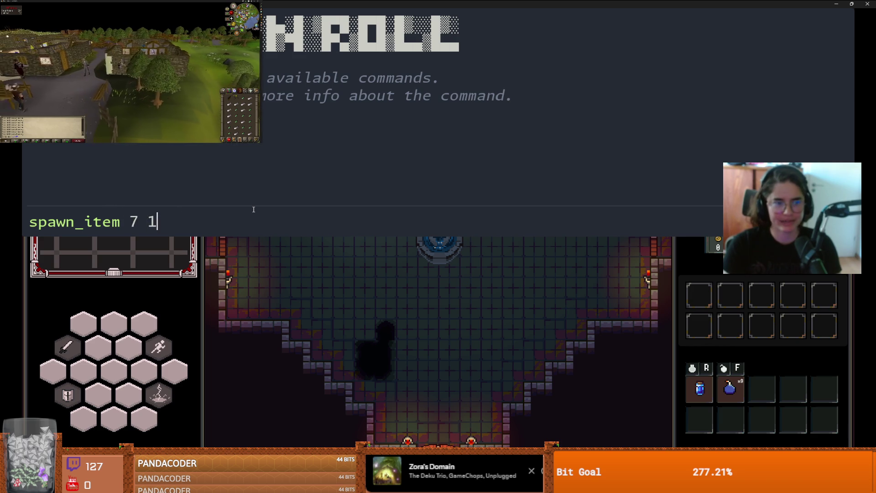
pyautogui.press('Return')
# - Walk the knight to the top door, pick a room from the list, and enter it
pyautogui.press('a')
pyautogui.press('s')
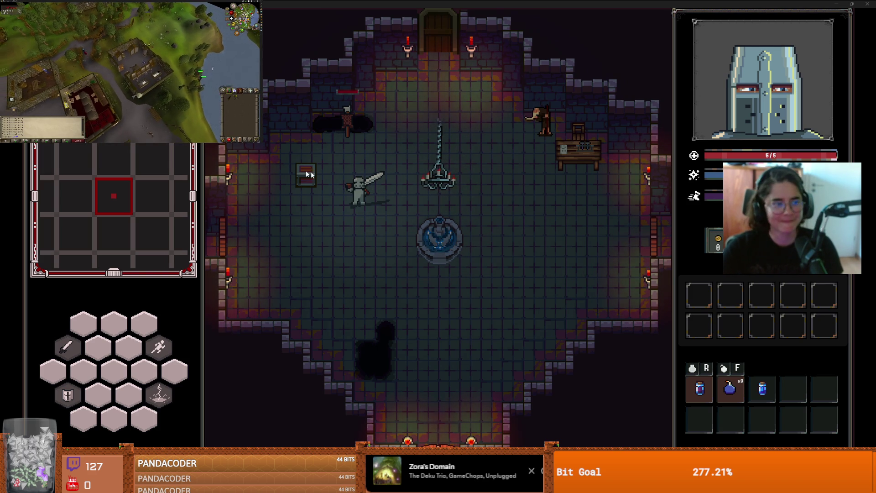
pyautogui.click(414, 198)
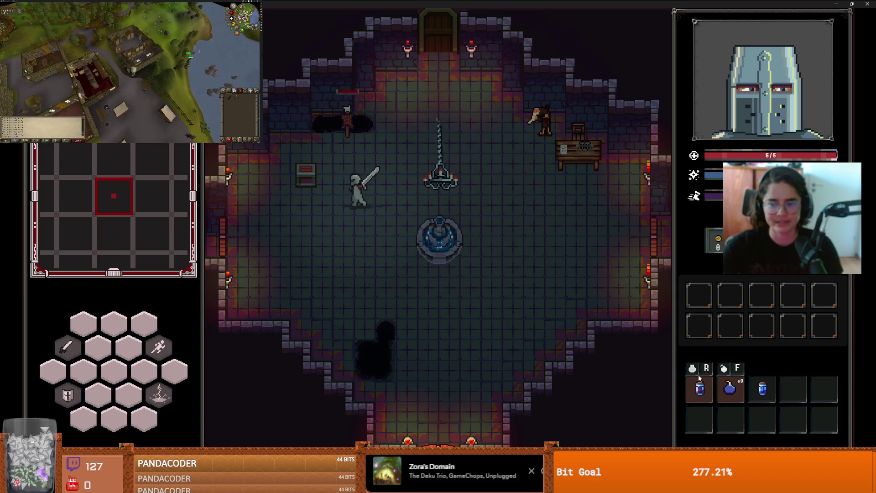
pyautogui.press('w')
pyautogui.press('d')
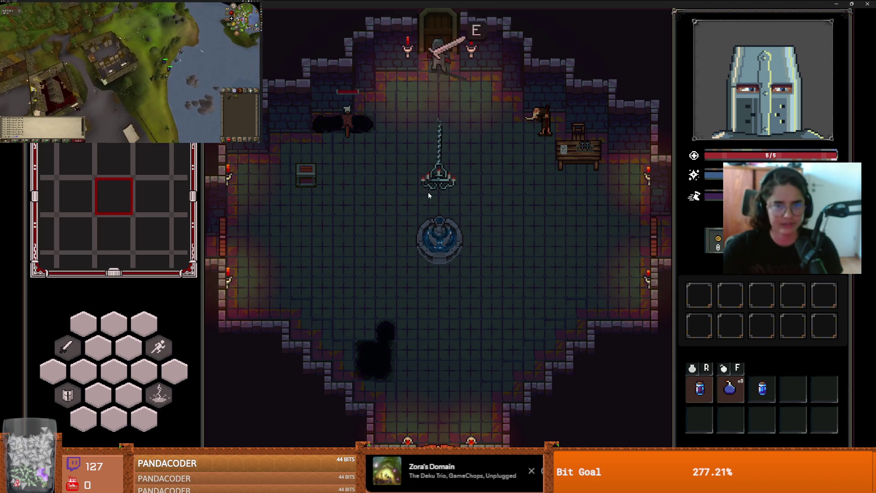
pyautogui.press('e')
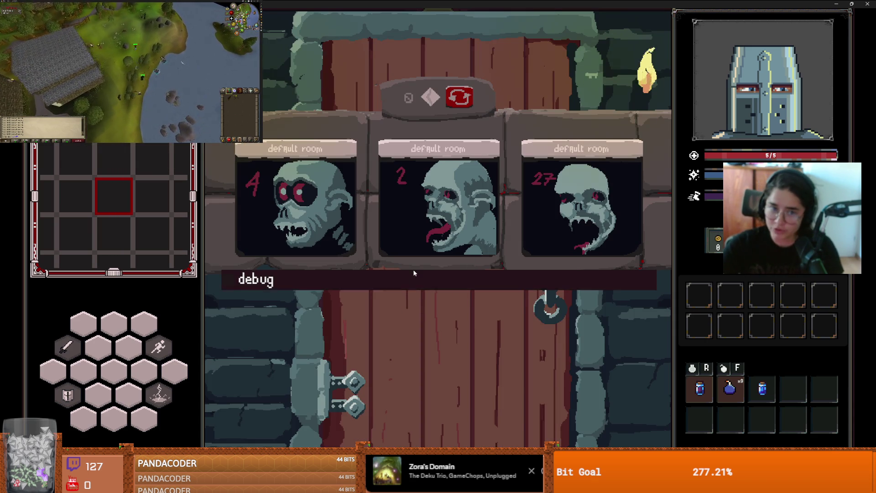
pyautogui.click(413, 273)
pyautogui.click(290, 362)
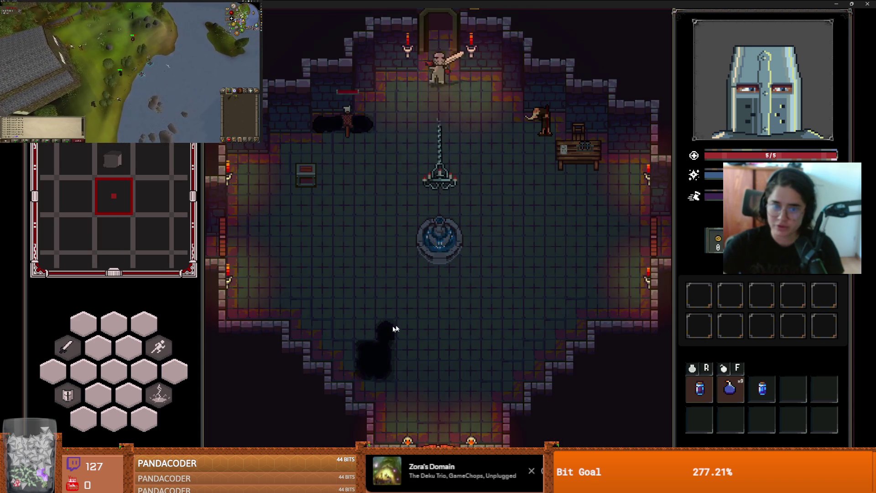
pyautogui.click(701, 387)
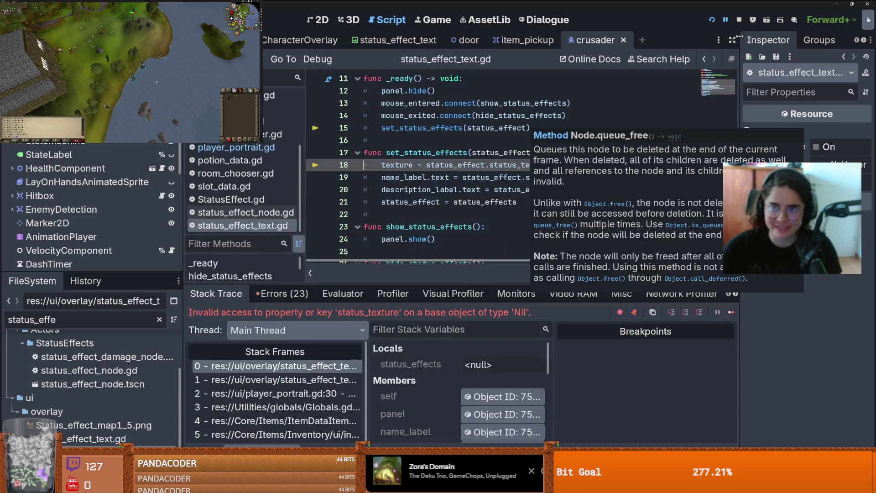
pyautogui.moveTo(514, 168)
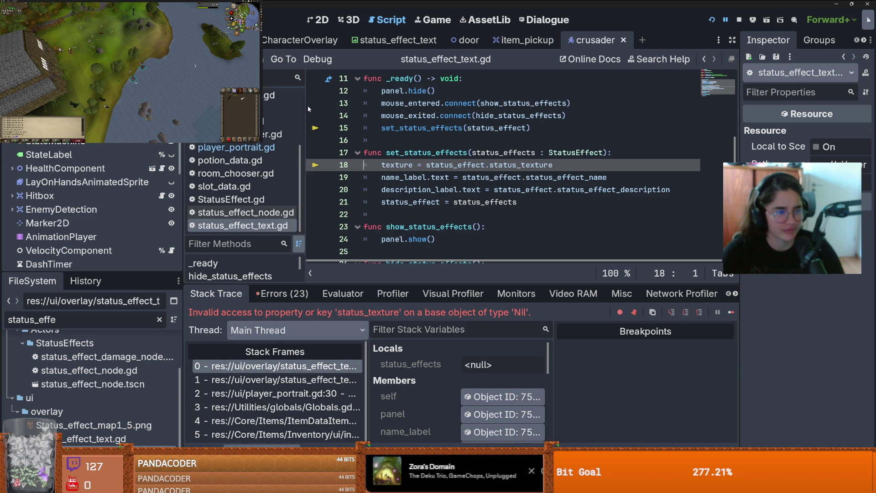
pyautogui.click(585, 139)
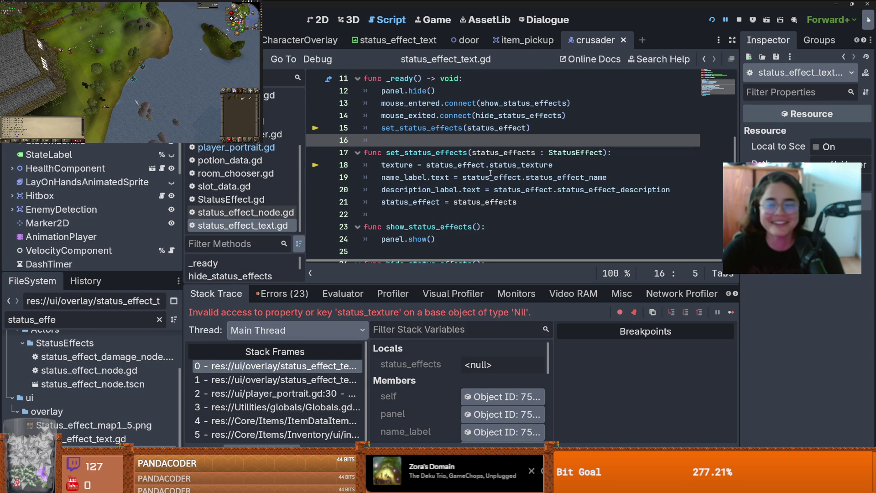
pyautogui.click(306, 370)
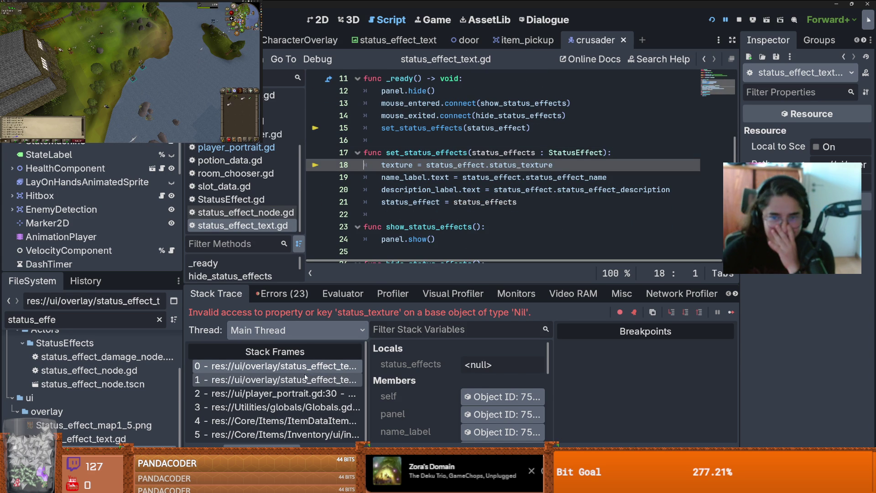
pyautogui.click(332, 383)
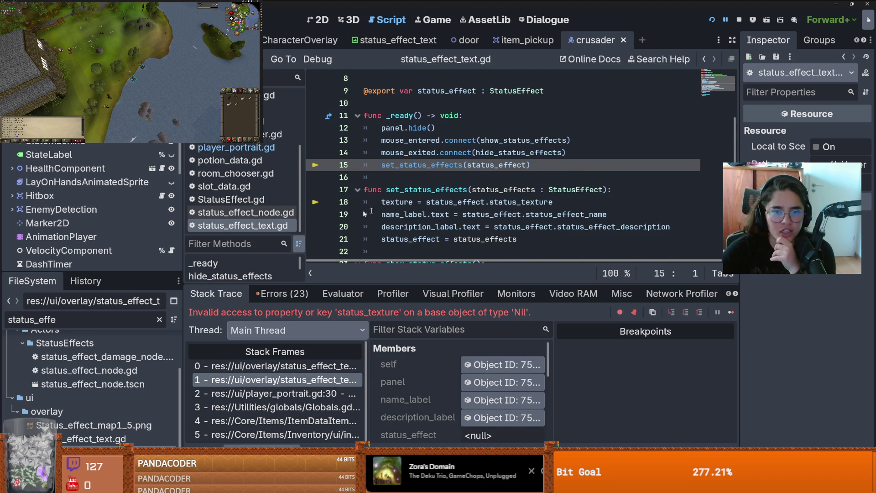
pyautogui.scroll(-2, 446, 246)
pyautogui.scroll(2, 446, 245)
pyautogui.scroll(-2, 446, 245)
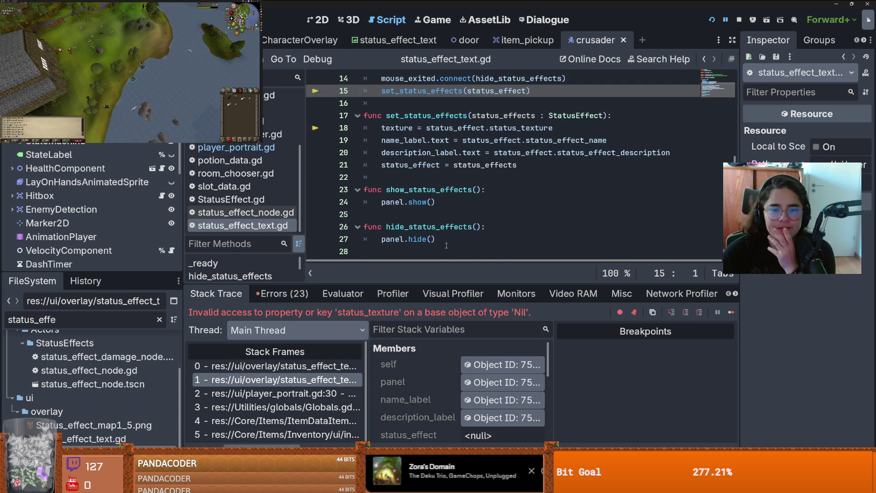
pyautogui.scroll(2, 446, 246)
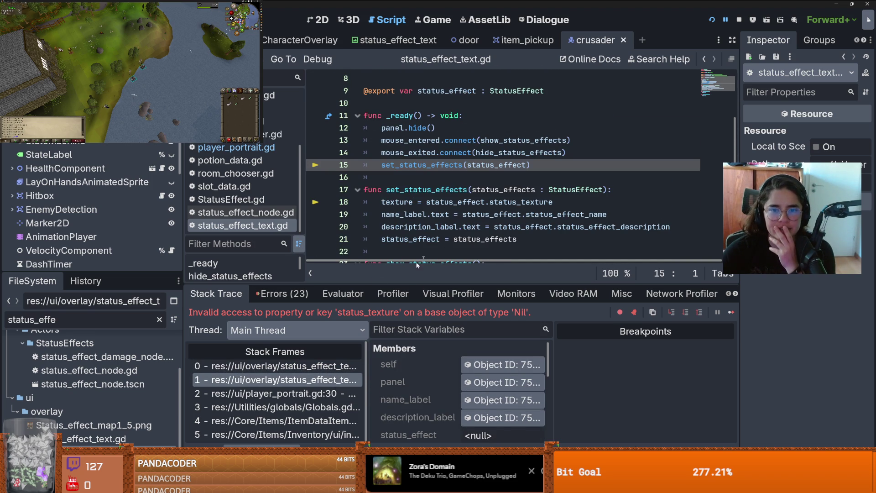
pyautogui.click(310, 366)
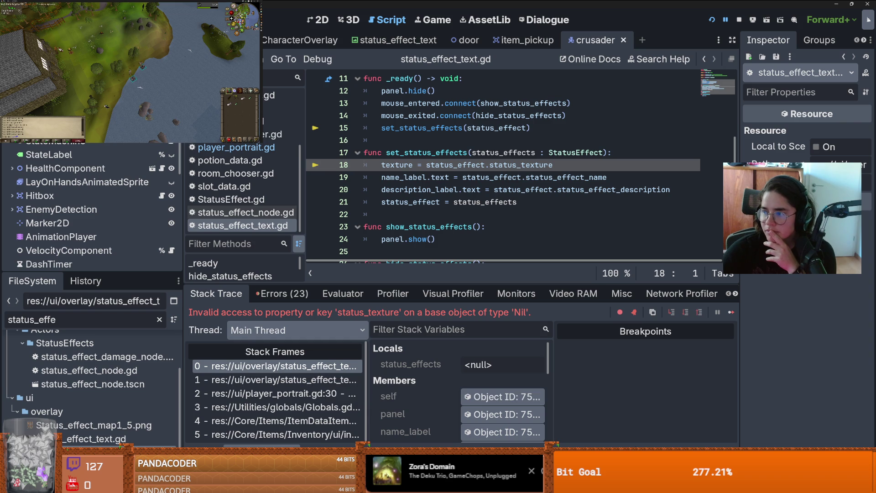
pyautogui.scroll(-1, 508, 225)
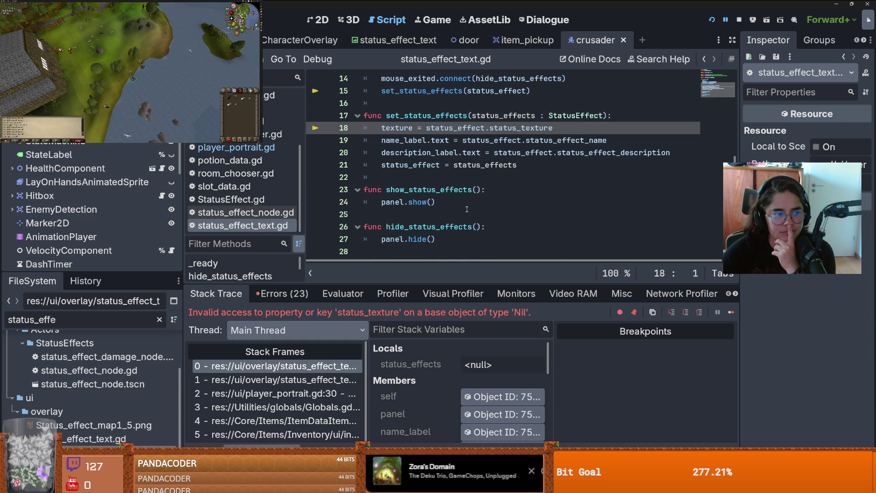
pyautogui.scroll(2, 466, 209)
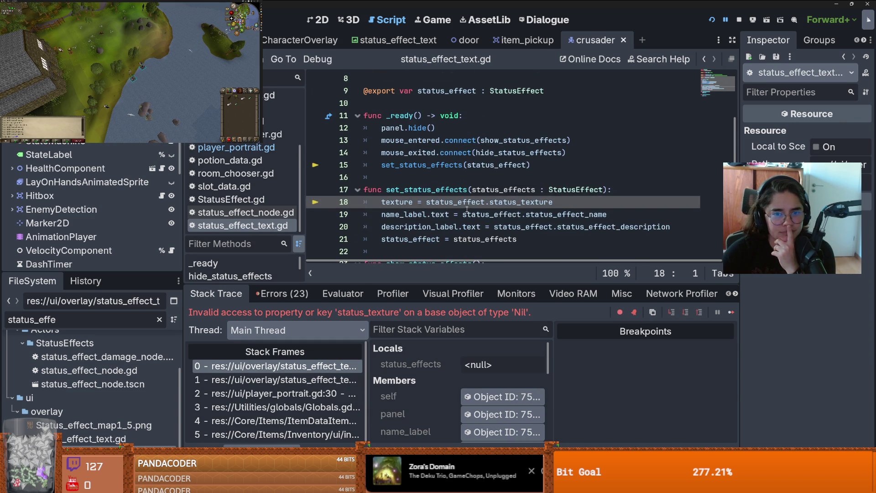
pyautogui.click(285, 366)
pyautogui.scroll(-5, 471, 389)
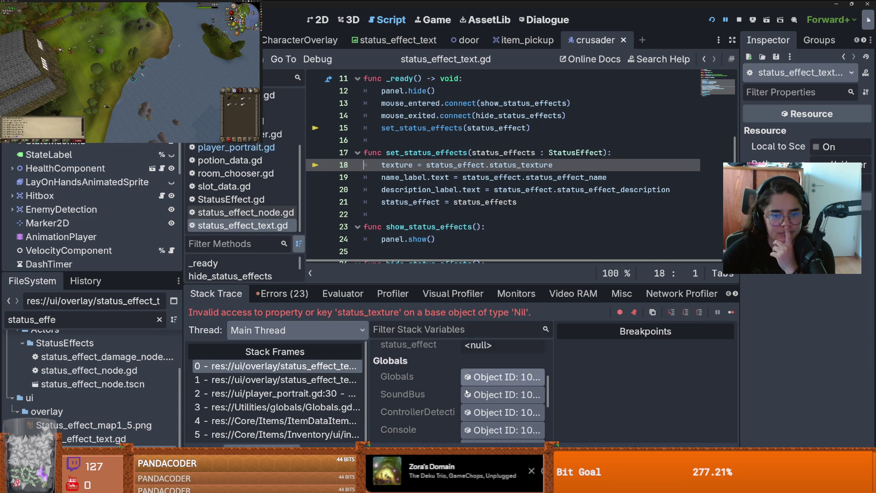
# - Move the status_effect_node.status_effect assignment above add_child on line 30, then run the project
pyautogui.scroll(3, 472, 388)
pyautogui.scroll(2, 471, 388)
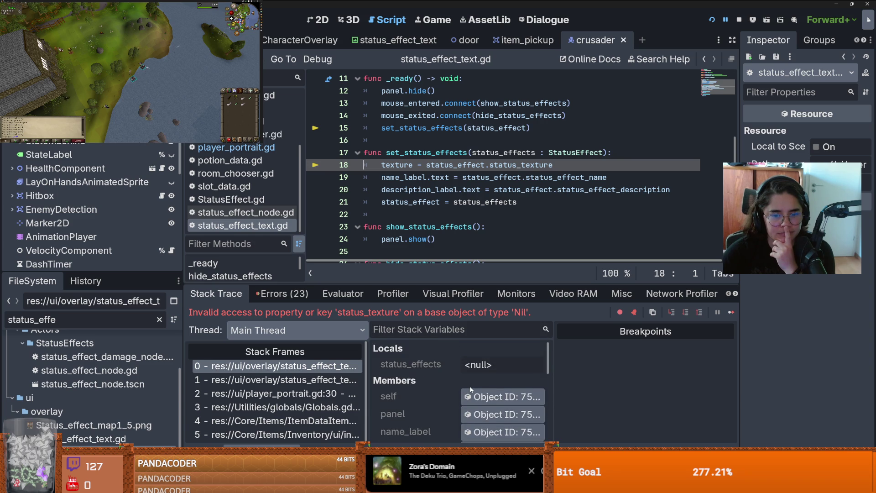
pyautogui.click(292, 380)
pyautogui.click(292, 393)
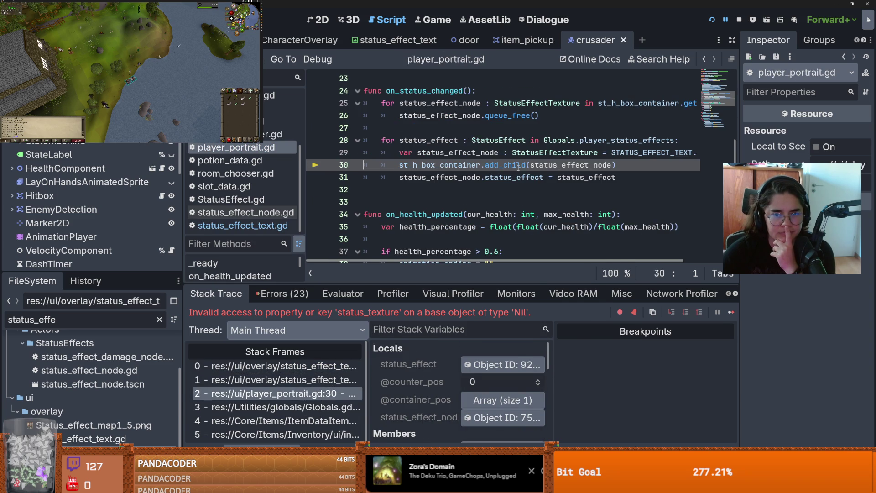
pyautogui.scroll(1, 525, 165)
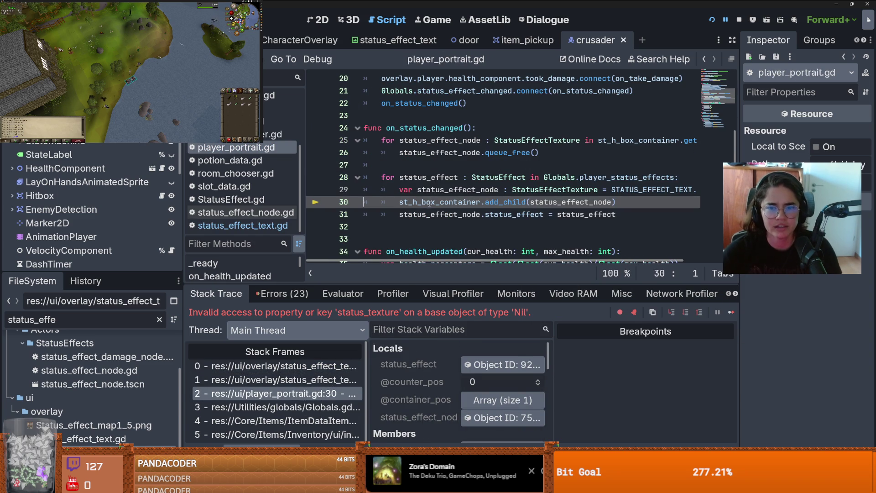
pyautogui.moveTo(622, 214); pyautogui.dragTo(399, 214)
pyautogui.hotkey('ctrl', 'x')
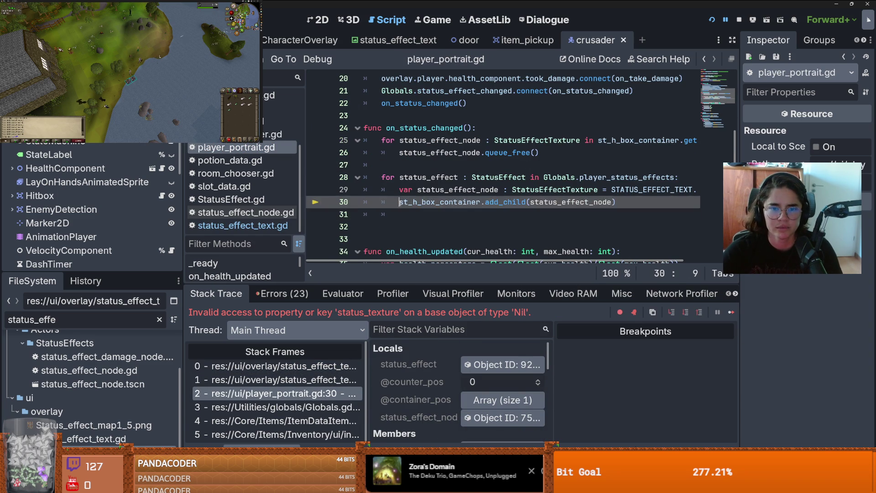
pyautogui.press('Up')
pyautogui.press('Return')
pyautogui.press('Up')
pyautogui.hotkey('ctrl', 'v')
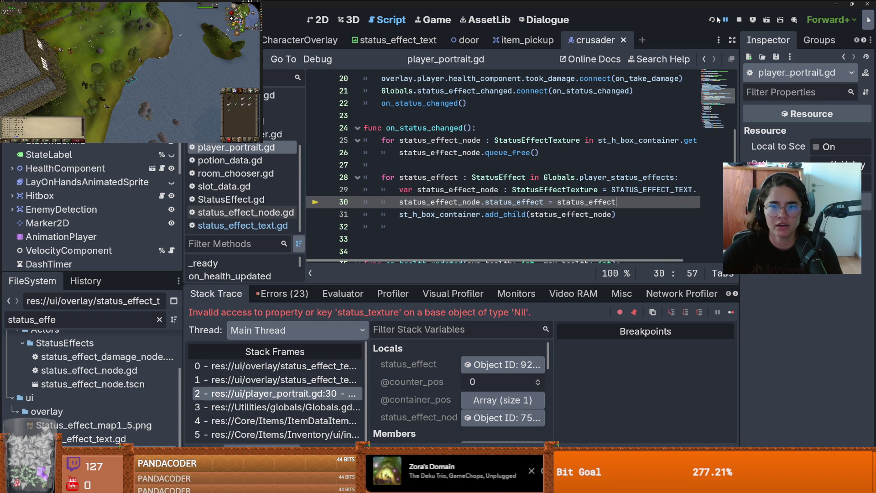
pyautogui.click(712, 20)
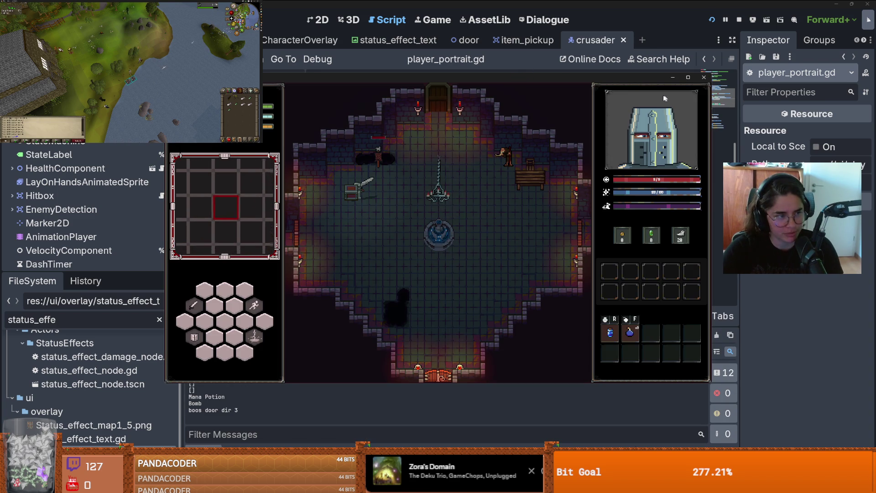
# - Spawn a Blindness Potion through the in-game console with spawn_item 7 1
pyautogui.press('`')
pyautogui.write('spawn_i')
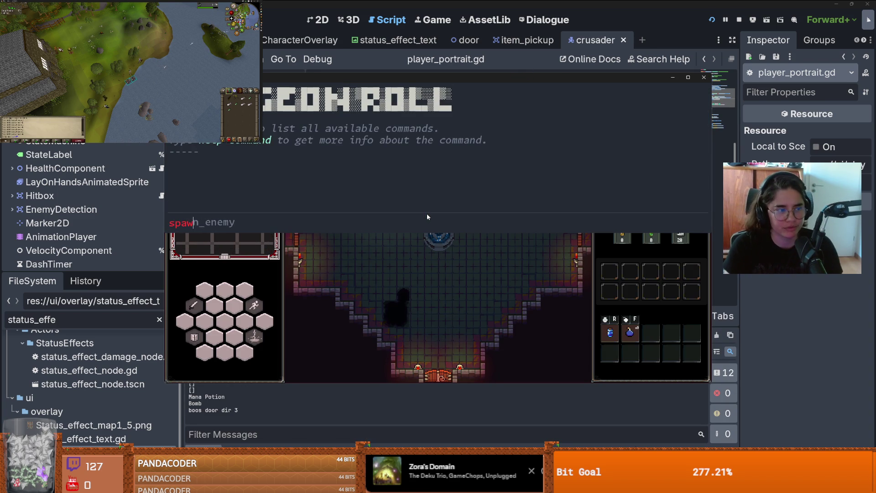
pyautogui.write('tem 7 1')
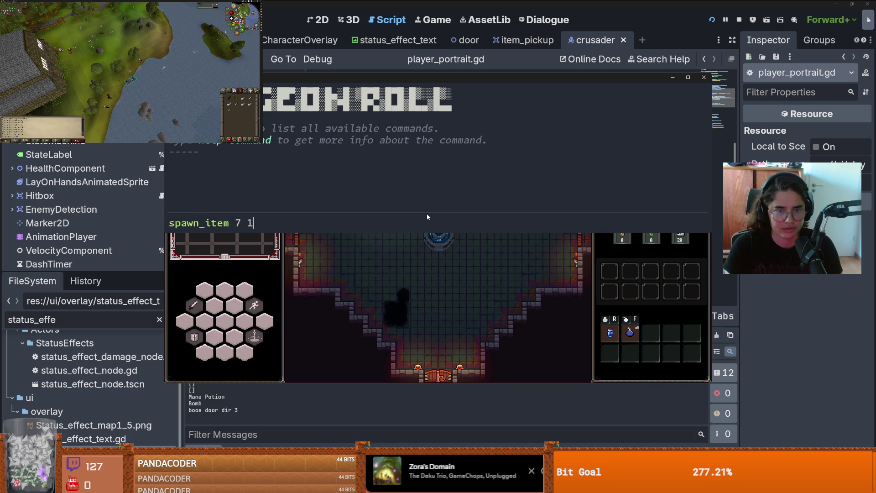
pyautogui.press('Return')
pyautogui.press('`')
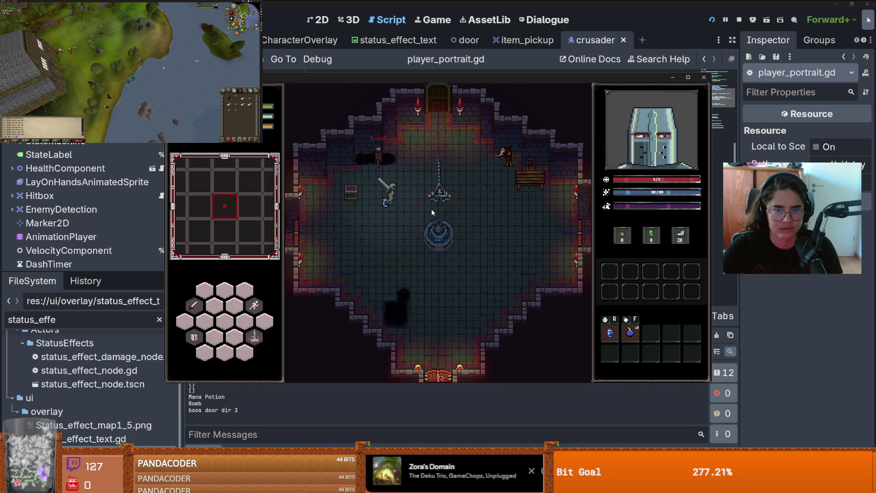
# - Walk through the top door, pick a room, and drink the Blindness Potion
pyautogui.press('w')
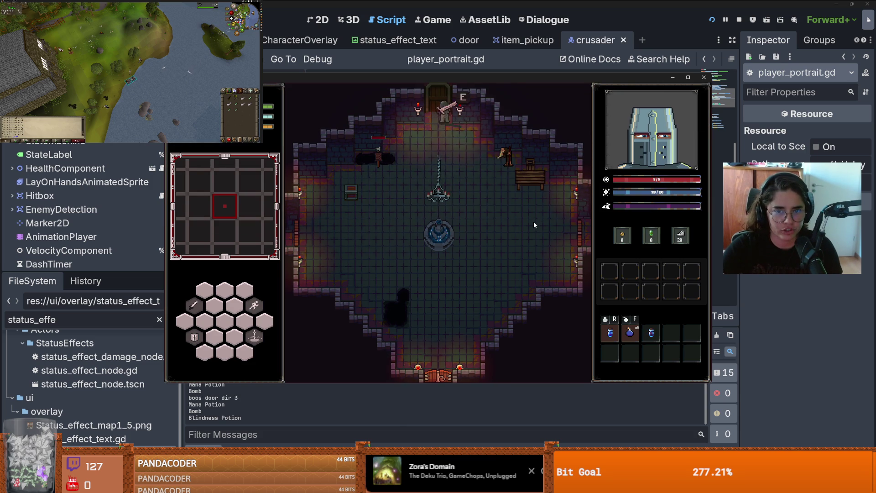
pyautogui.click(399, 259)
pyautogui.click(531, 315)
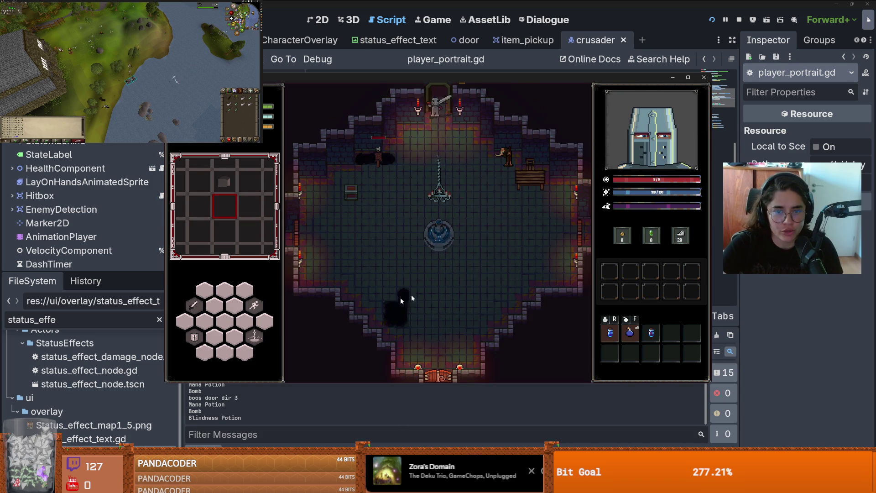
pyautogui.click(607, 336)
pyautogui.press('a')
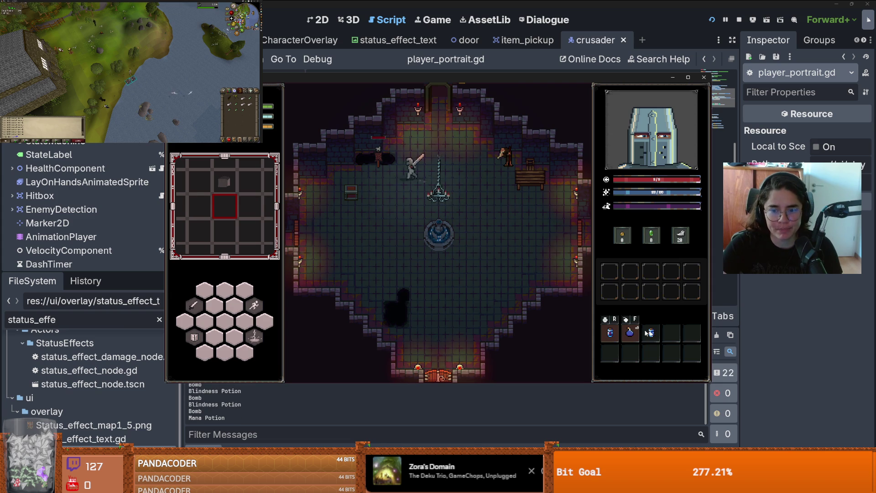
pyautogui.press('r')
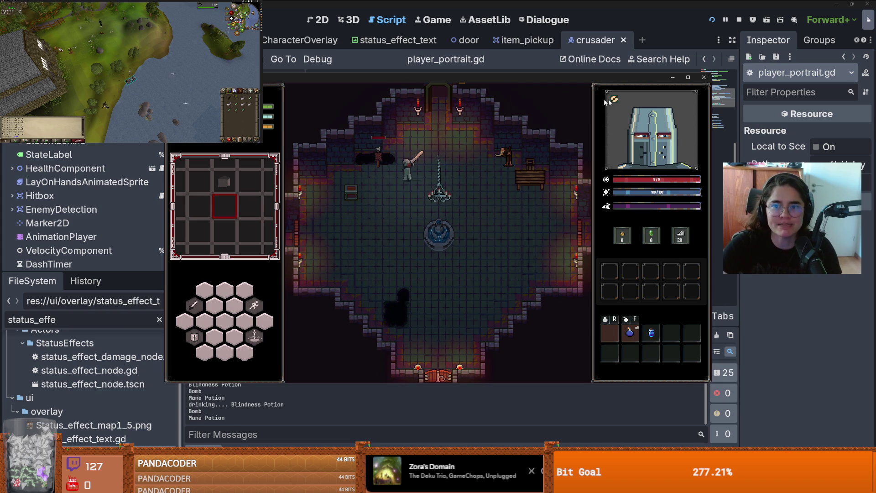
pyautogui.moveTo(615, 102)
pyautogui.press('a')
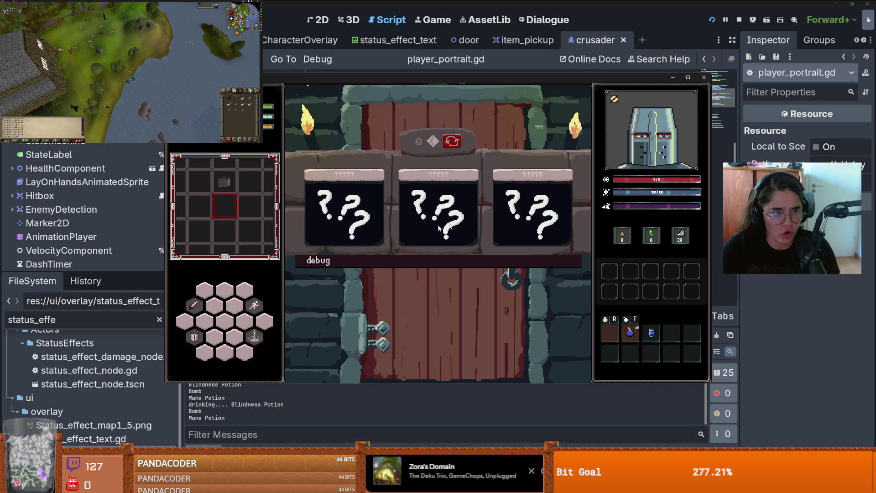
# - Choose the middle hidden room, save room_chooser.gd, and inspect FigureUpgrades.inc_madness_counter on line 69
pyautogui.click(465, 199)
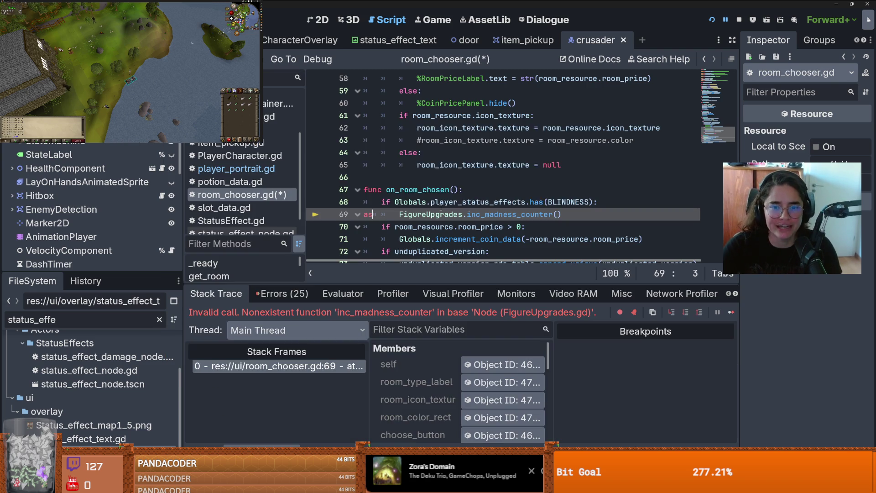
pyautogui.click(538, 224)
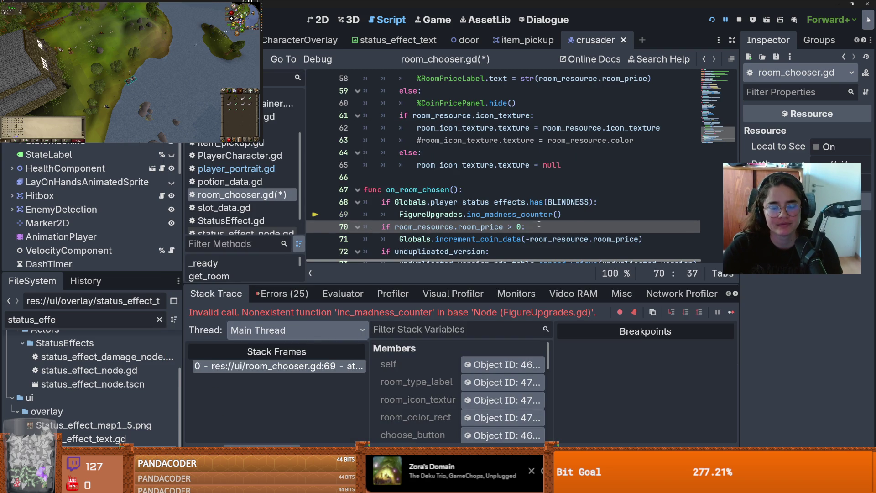
pyautogui.hotkey('ctrl', 's')
pyautogui.moveTo(575, 217); pyautogui.dragTo(396, 219)
pyautogui.moveTo(396, 219)
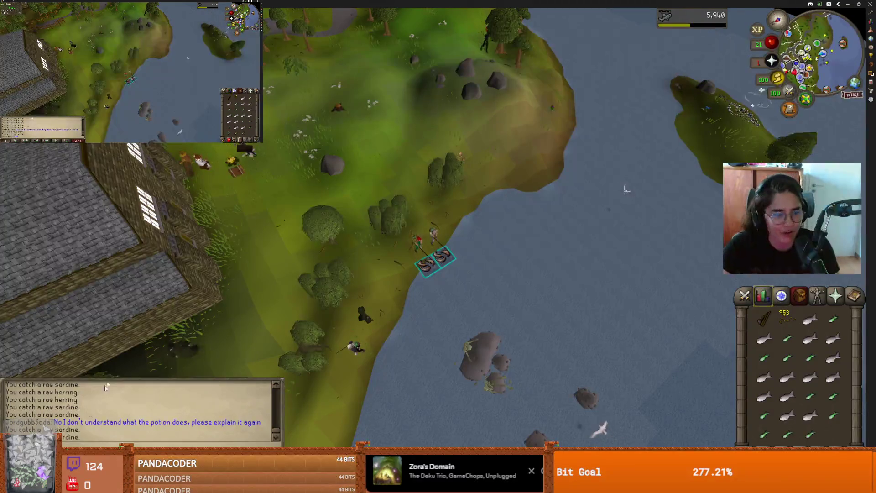
# - Check the interaction options of the two nearby chatting players
pyautogui.rightClick(105, 422)
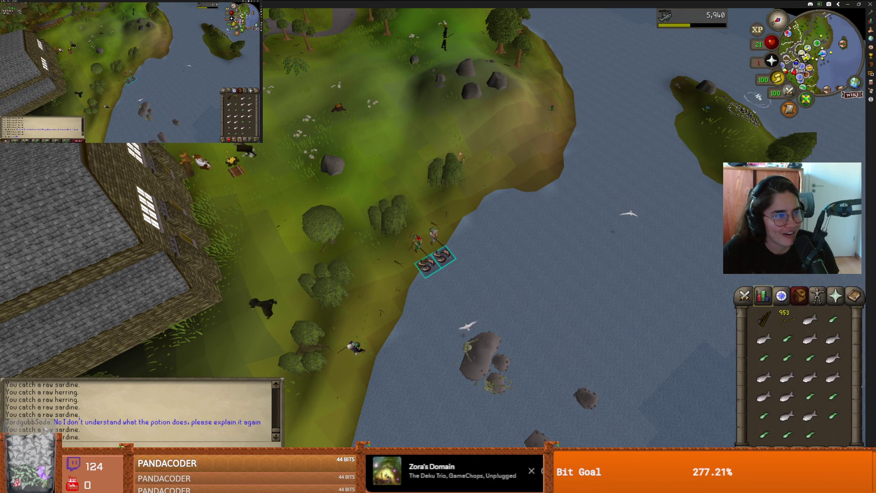
pyautogui.scroll(5, 122, 407)
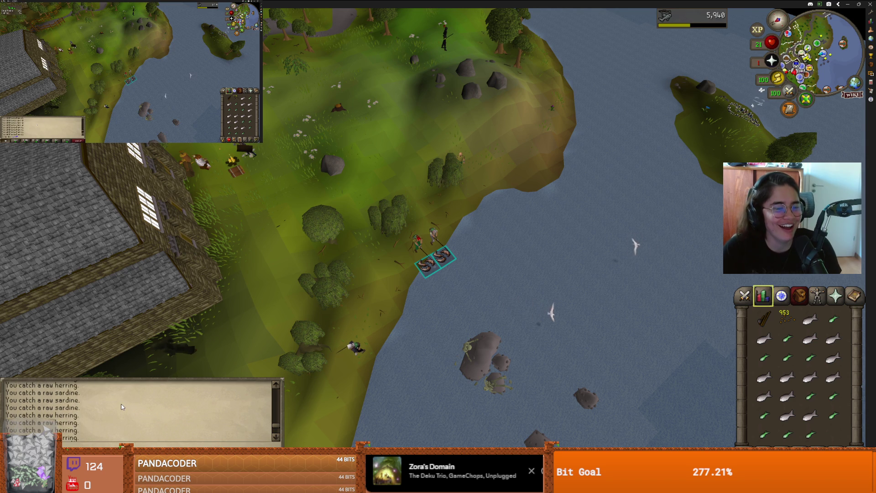
pyautogui.scroll(-5, 122, 406)
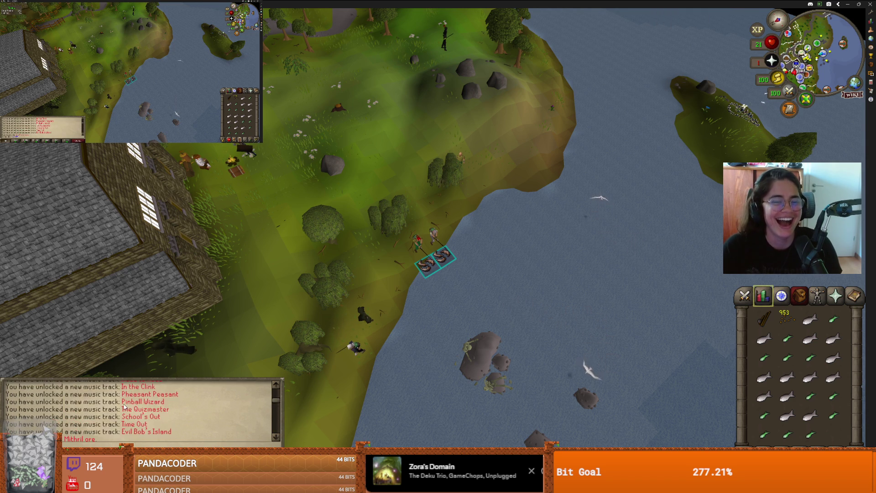
pyautogui.rightClick(420, 237)
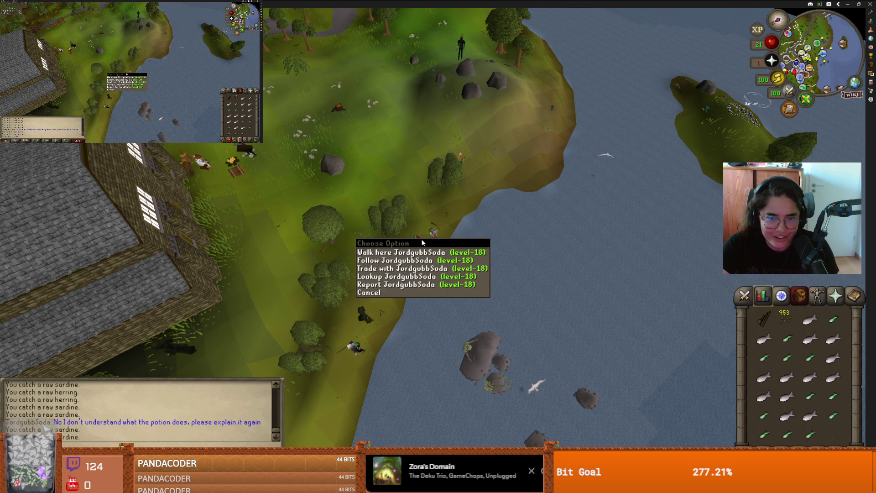
pyautogui.scroll(3, 410, 267)
pyautogui.scroll(10, 410, 268)
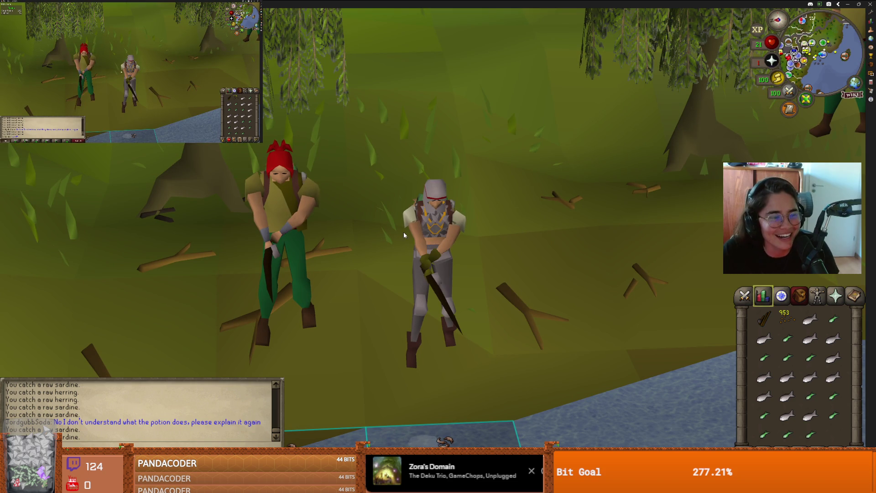
# - Send the chat messages 'uwu 1000gp' and 'Go away'
pyautogui.write('uwu 1000gp')
pyautogui.press('Return')
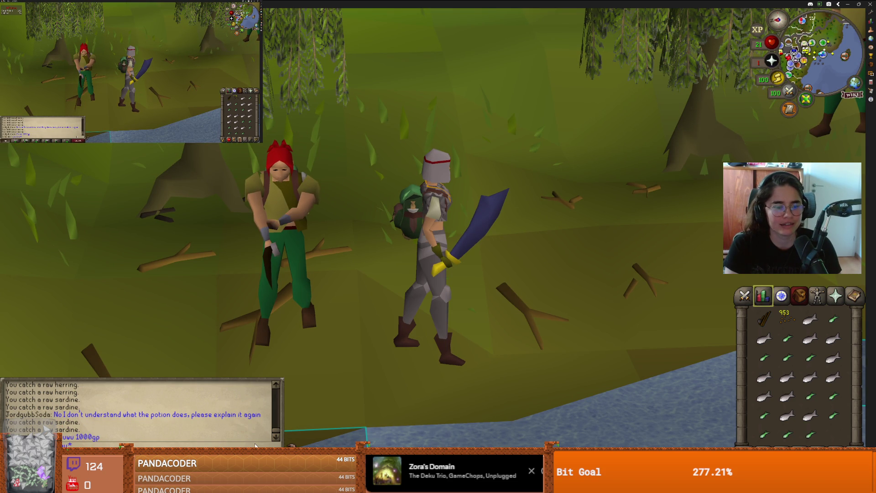
pyautogui.write('Go away')
pyautogui.press('Return')
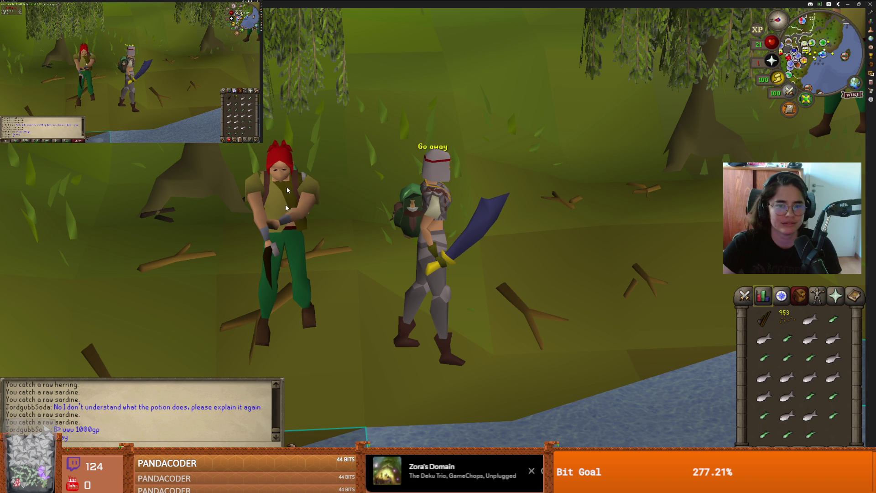
# - Zoom out and turn the camera north toward the bank over the riverside
pyautogui.scroll(-10, 250, 174)
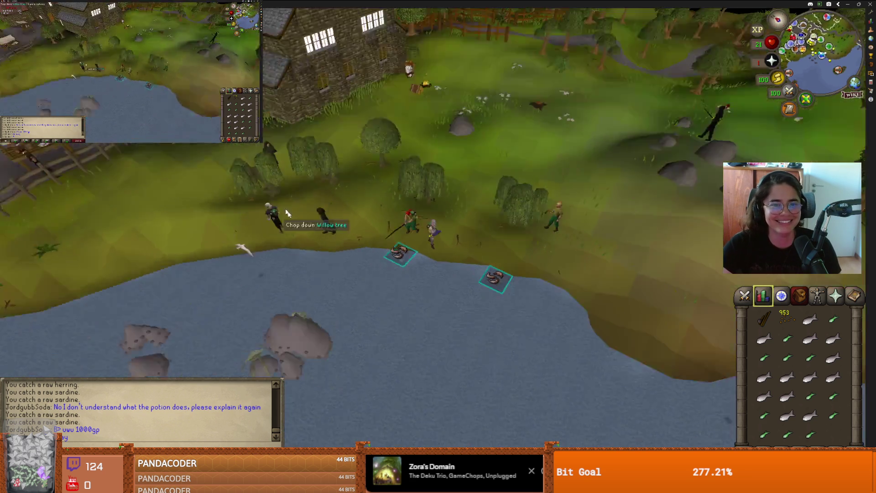
pyautogui.scroll(-5, 287, 213)
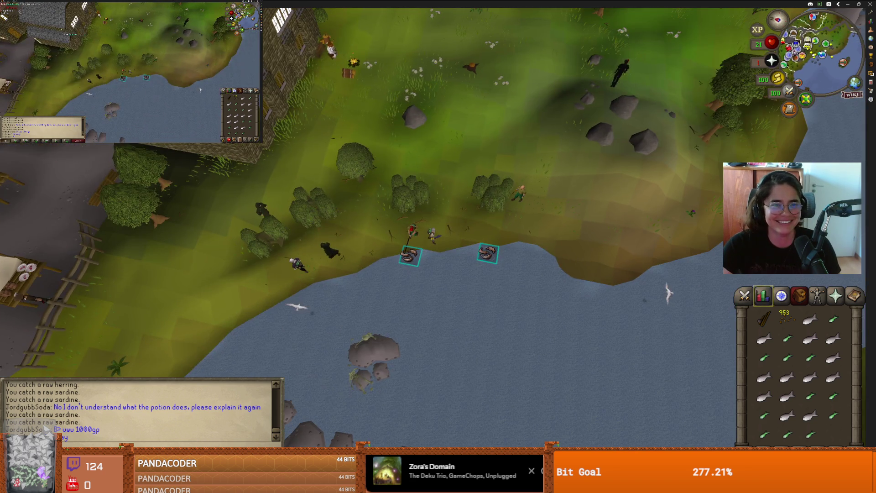
pyautogui.press('Up')
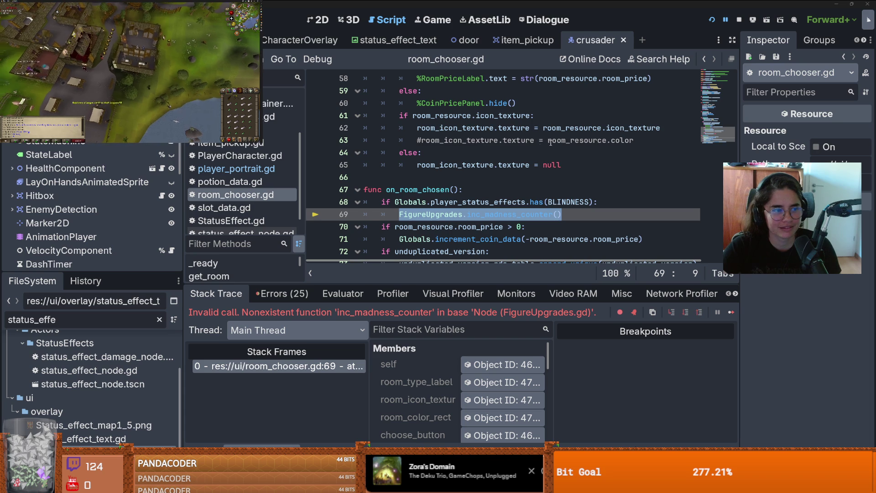
# - Save the project from the room_chooser.gd script
pyautogui.moveTo(550, 142)
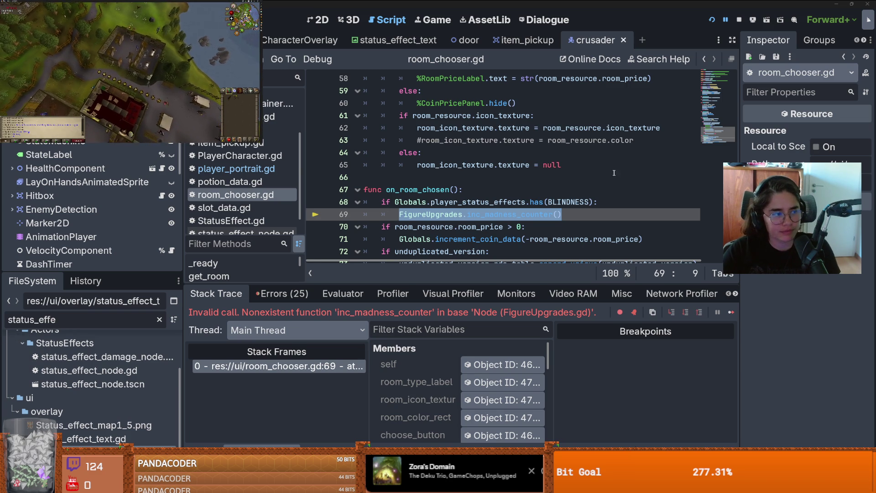
pyautogui.click(589, 167)
pyautogui.hotkey('ctrl', 's')
# - Review the on_room_chosen code and enlarge the FileSystem dock
pyautogui.scroll(1, 481, 185)
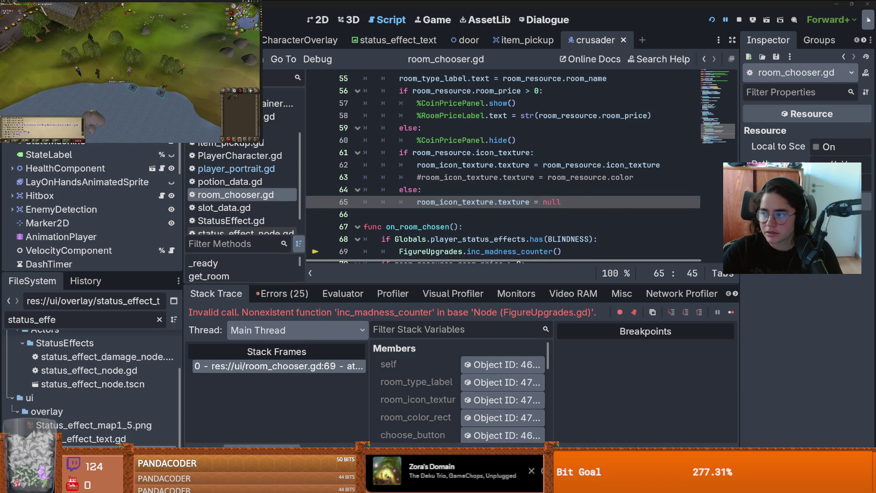
pyautogui.click(408, 189)
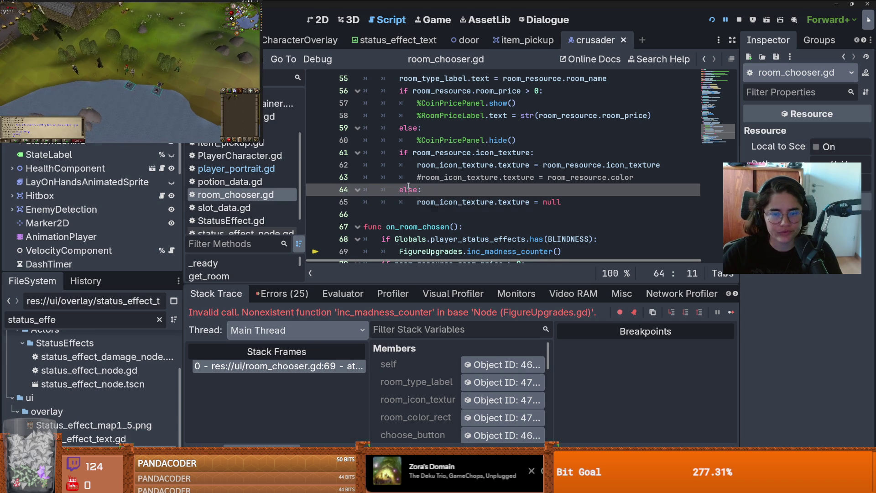
pyautogui.scroll(-2, 467, 210)
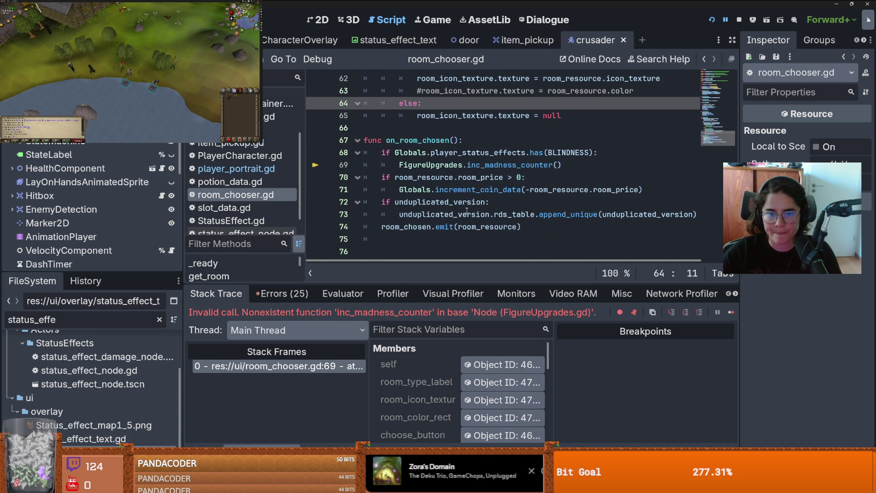
pyautogui.moveTo(135, 272); pyautogui.dragTo(135, 155)
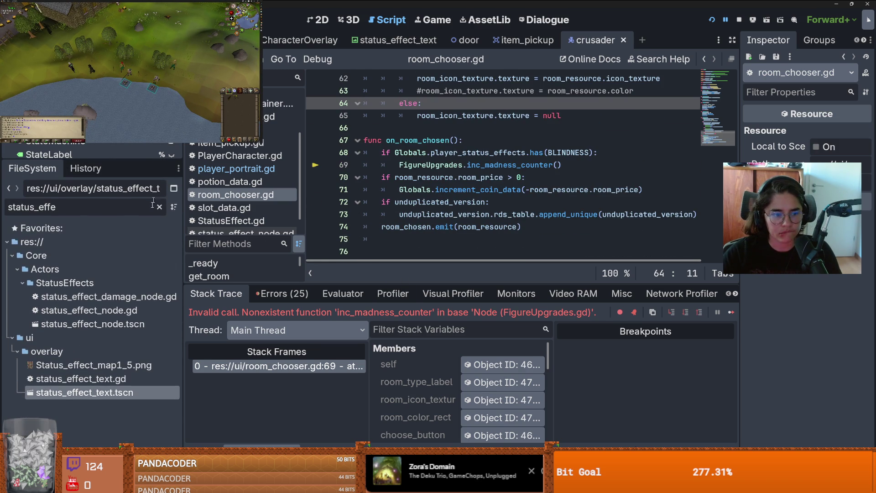
# - Open status_effect_node.gd, then filter files by 'status' and open StatusEffect.gd at line 19
pyautogui.click(127, 314)
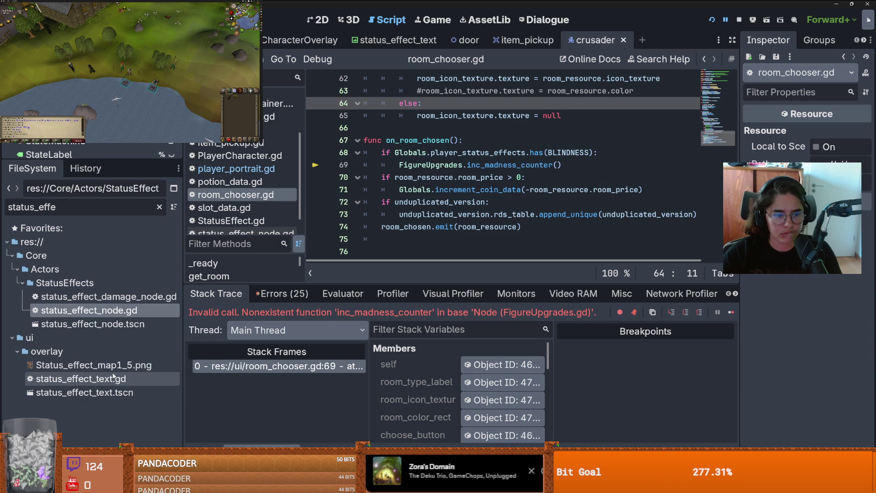
pyautogui.doubleClick(99, 312)
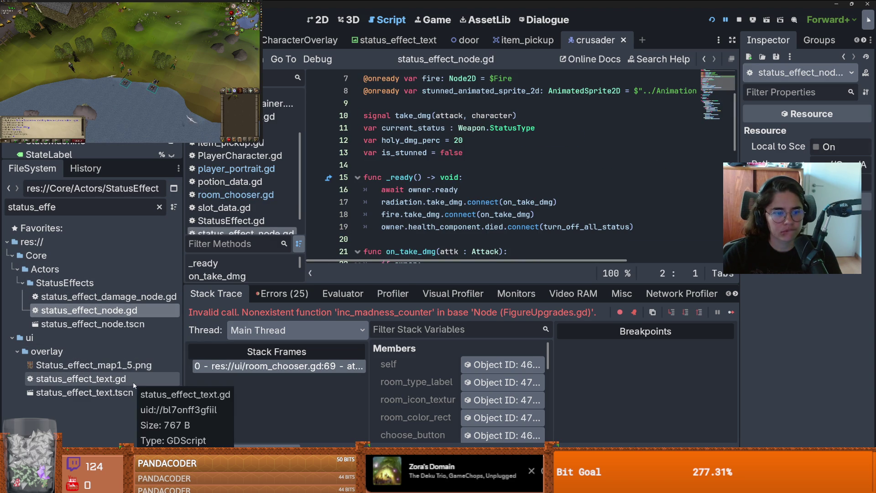
pyautogui.click(92, 212)
pyautogui.write('sta')
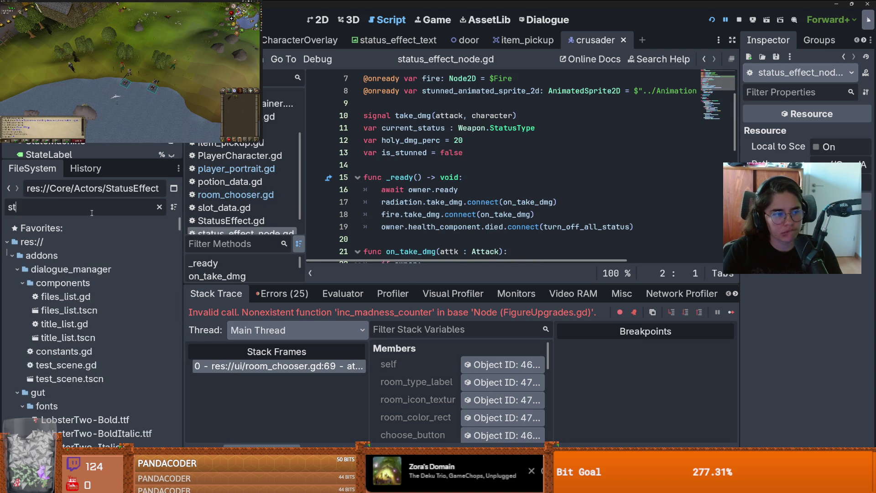
pyautogui.write('tus')
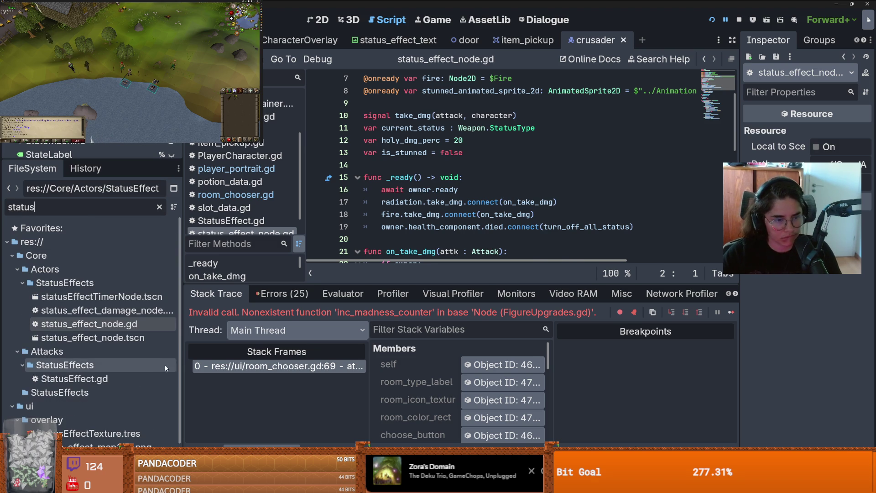
pyautogui.doubleClick(156, 376)
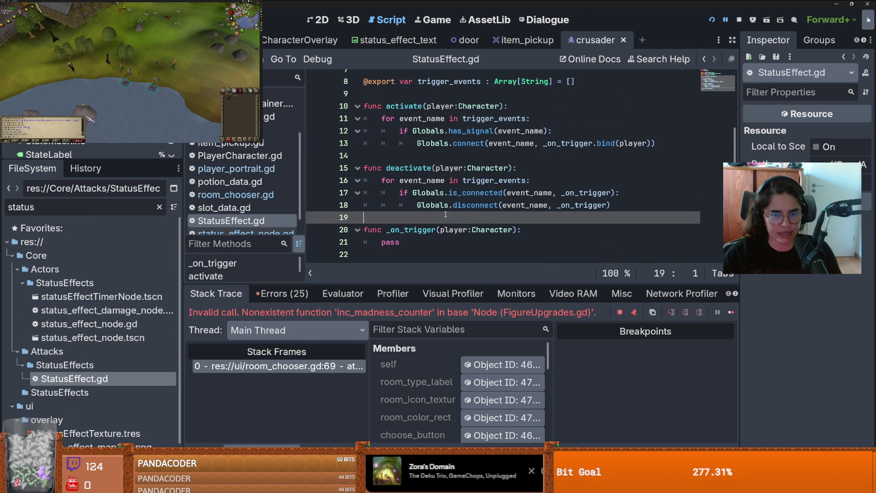
pyautogui.click(472, 216)
pyautogui.scroll(2, 469, 217)
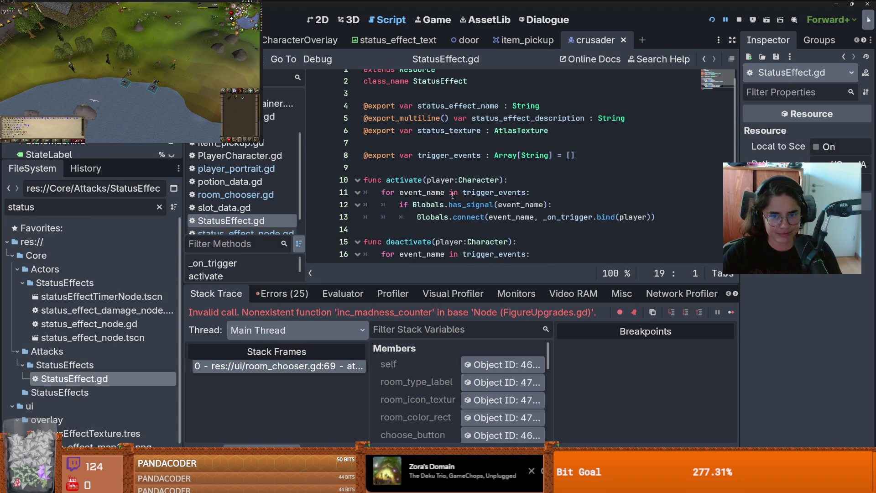
pyautogui.click(445, 172)
pyautogui.press('Return')
pyautogui.press('Return')
pyautogui.click(436, 179)
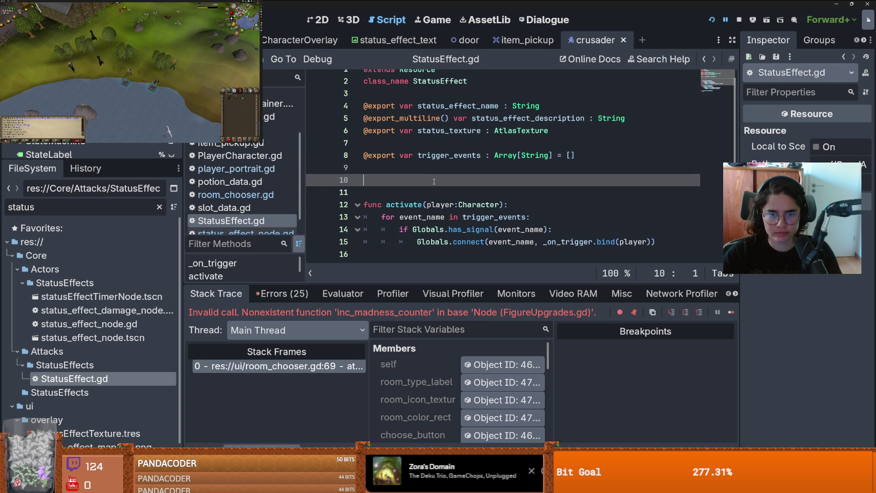
pyautogui.write('f')
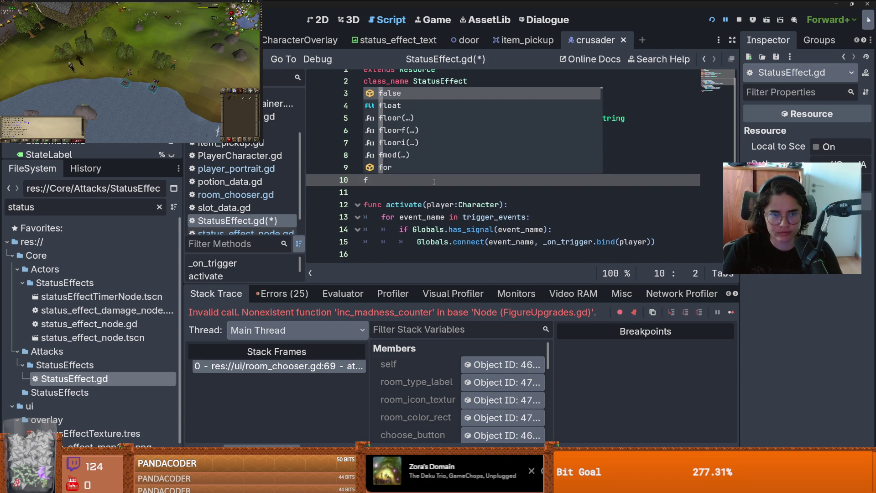
pyautogui.press('BackSpace')
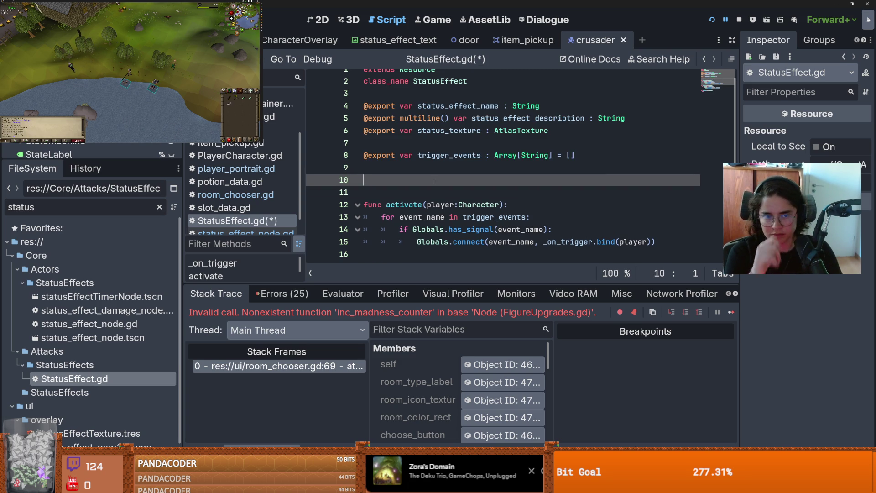
pyautogui.write('@ex')
pyautogui.press('BackSpace')
pyautogui.press('BackSpace')
pyautogui.press('BackSpace')
pyautogui.press('BackSpace')
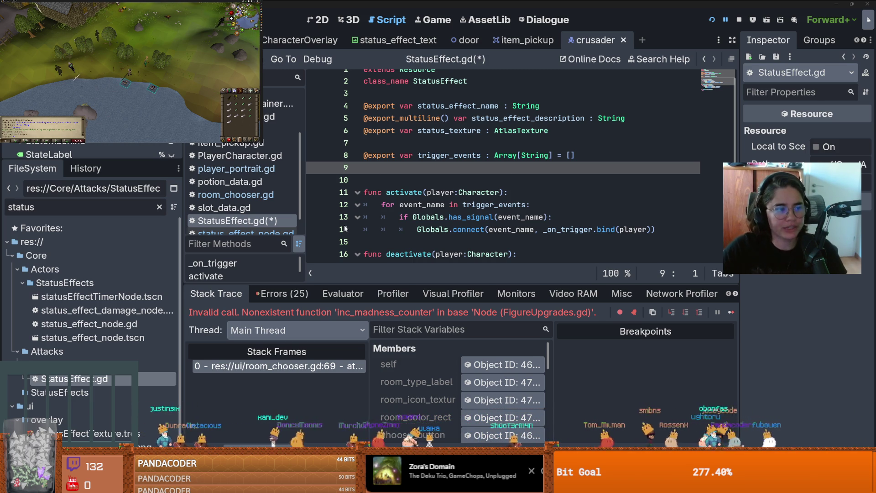
pyautogui.hotkey('ctrl', 's')
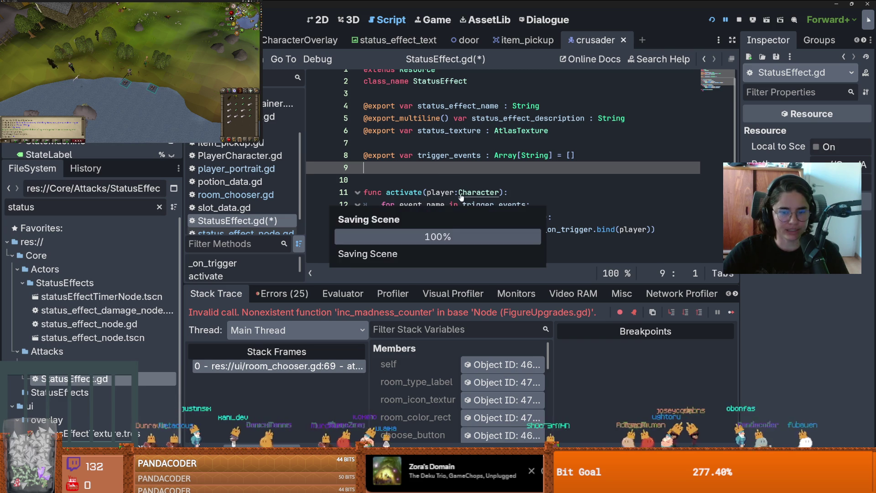
pyautogui.scroll(-1, 449, 221)
pyautogui.scroll(1, 405, 194)
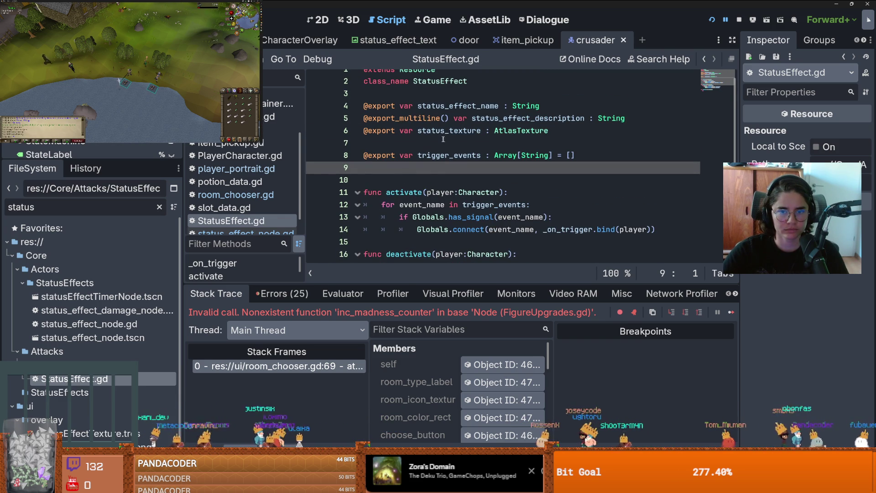
pyautogui.scroll(1, 448, 182)
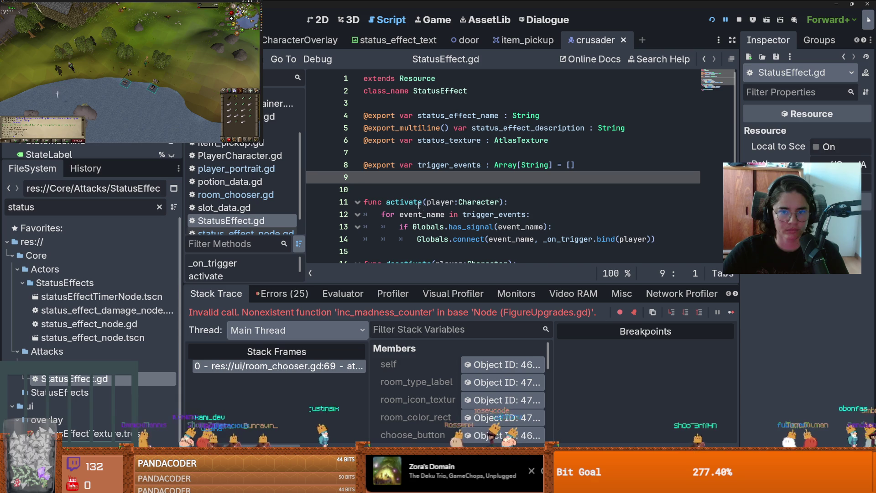
pyautogui.click(395, 156)
pyautogui.press('BackSpace')
pyautogui.click(391, 167)
pyautogui.press('Return')
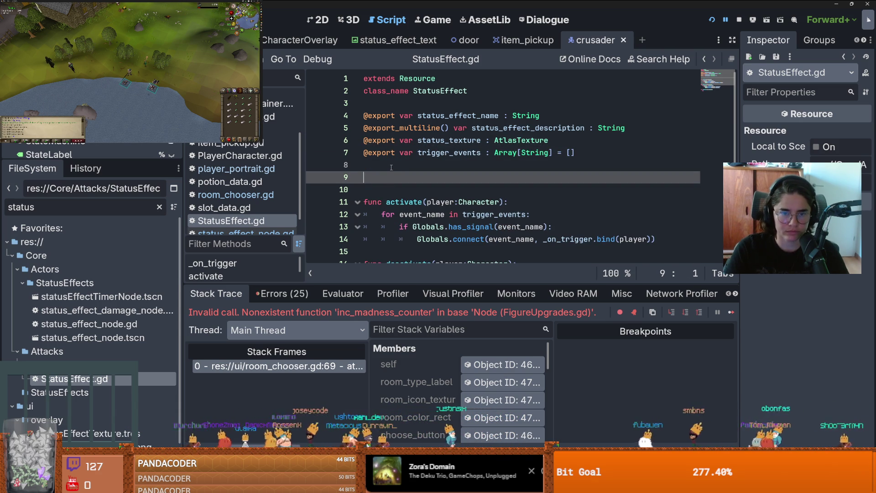
pyautogui.write('ep')
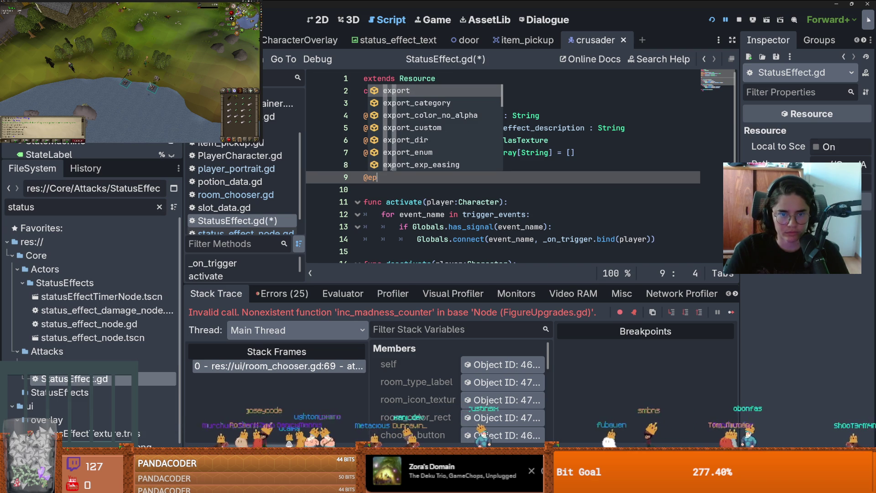
pyautogui.press('BackSpace')
pyautogui.write('xport var usages:i')
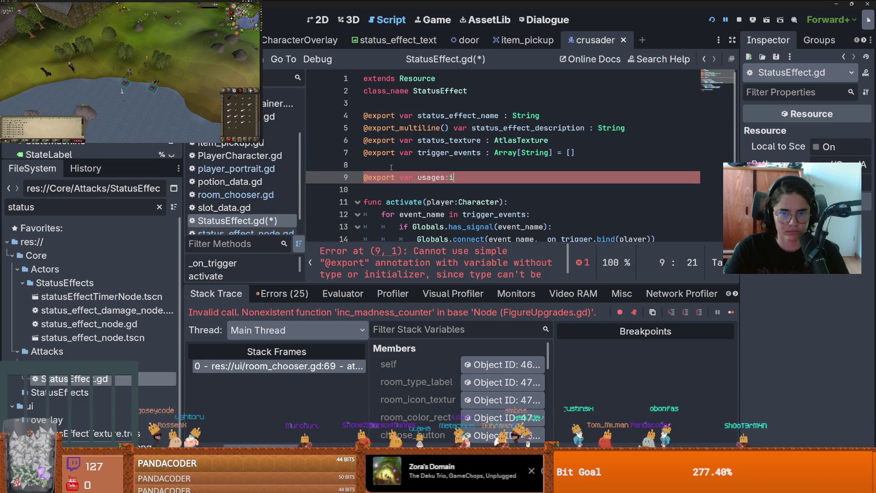
pyautogui.write('nt = ')
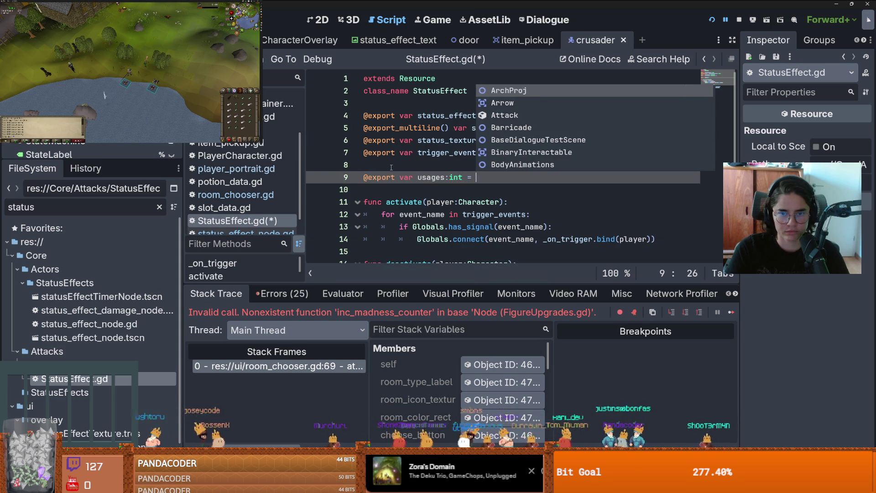
pyautogui.write('5')
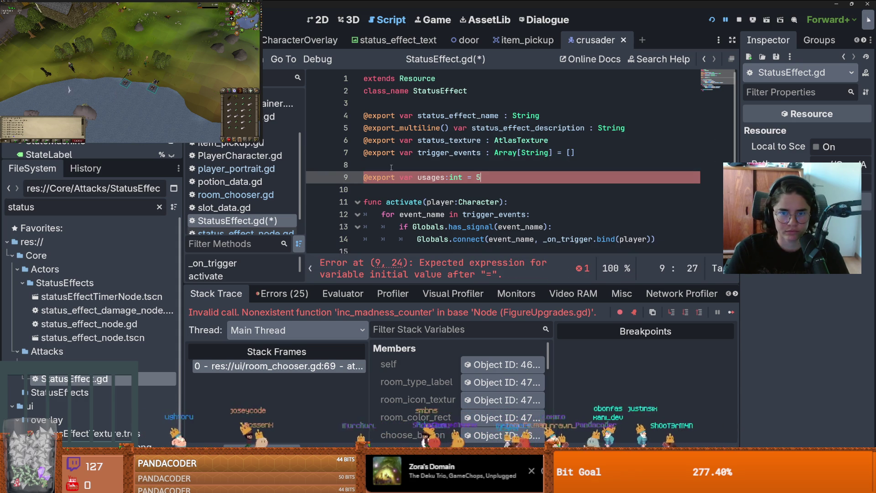
pyautogui.press('Return')
pyautogui.press('BackSpace')
pyautogui.scroll(-3, 414, 234)
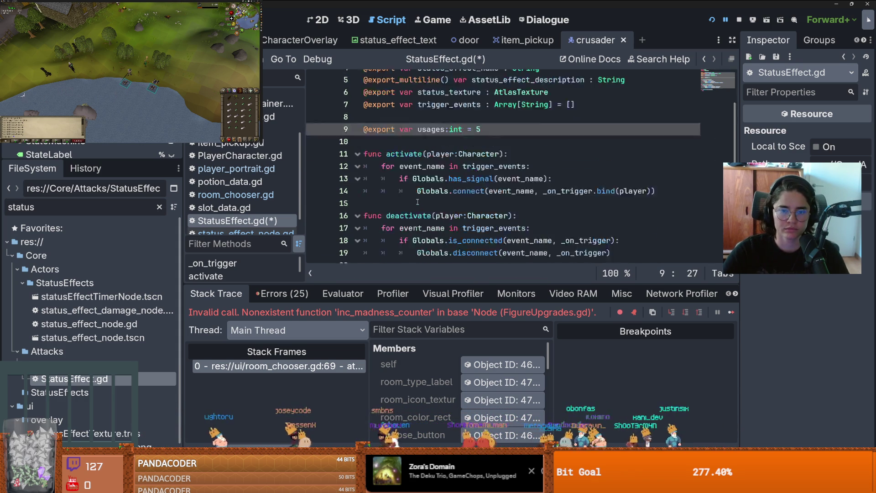
pyautogui.click(410, 221)
# - Start a use() function whose first line decrements usages by 1
pyautogui.press('Return')
pyautogui.press('Return')
pyautogui.click(383, 229)
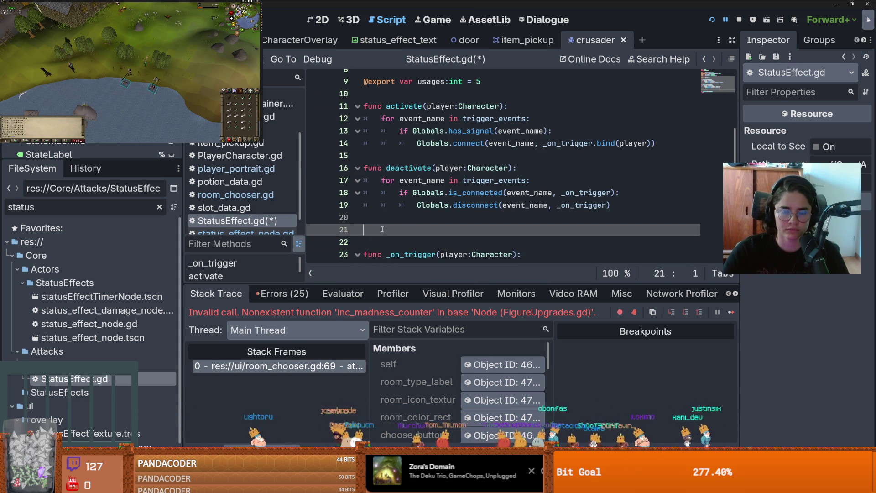
pyautogui.write('unc use')
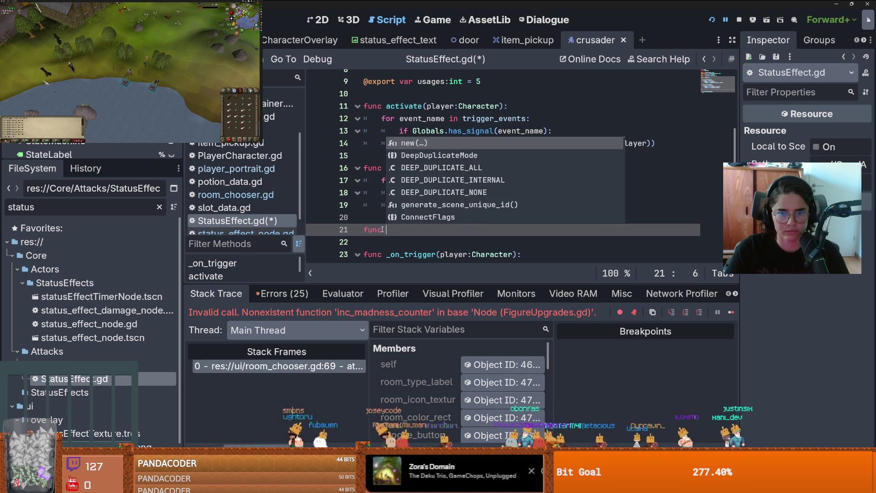
pyautogui.write('():')
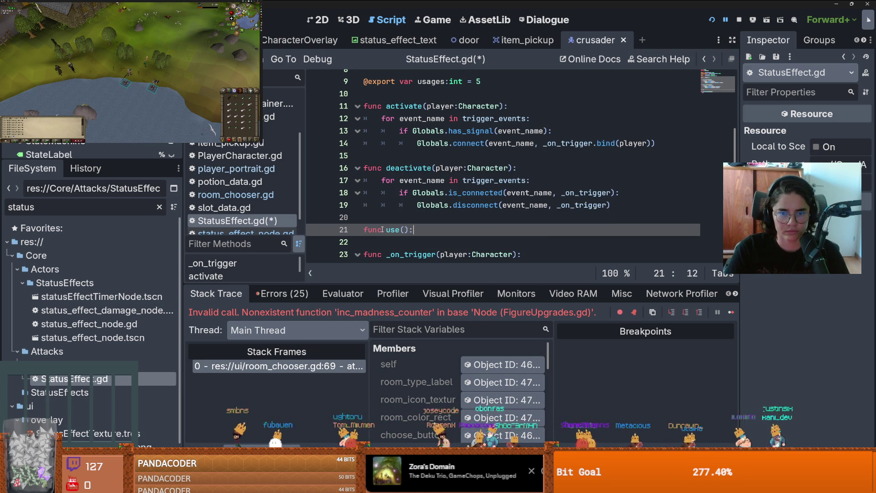
pyautogui.press('Return')
pyautogui.write('usages -')
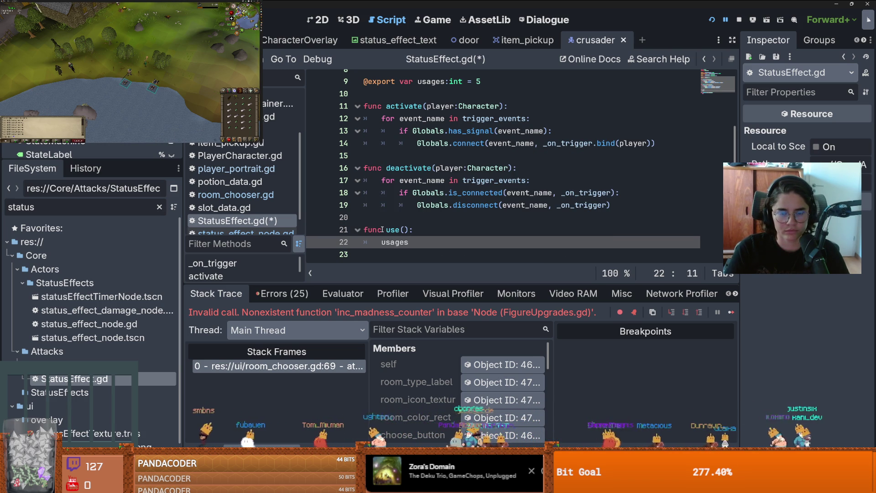
pyautogui.write('=')
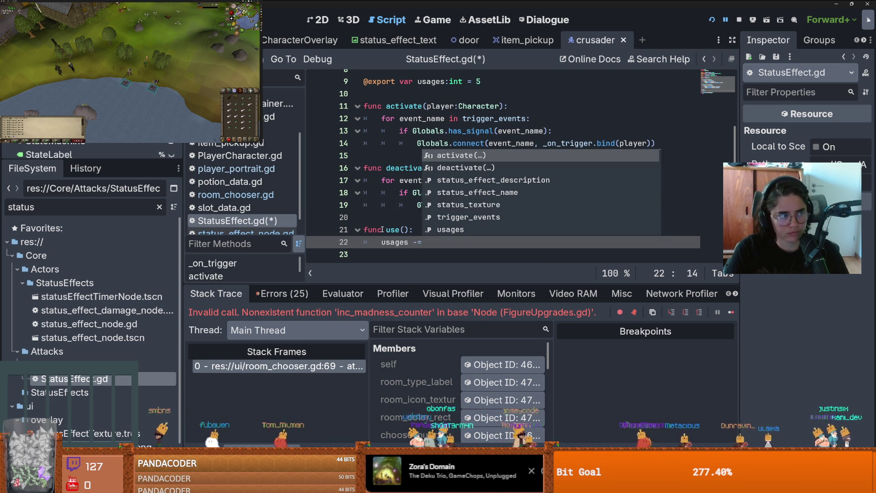
pyautogui.write('1')
pyautogui.press('Return')
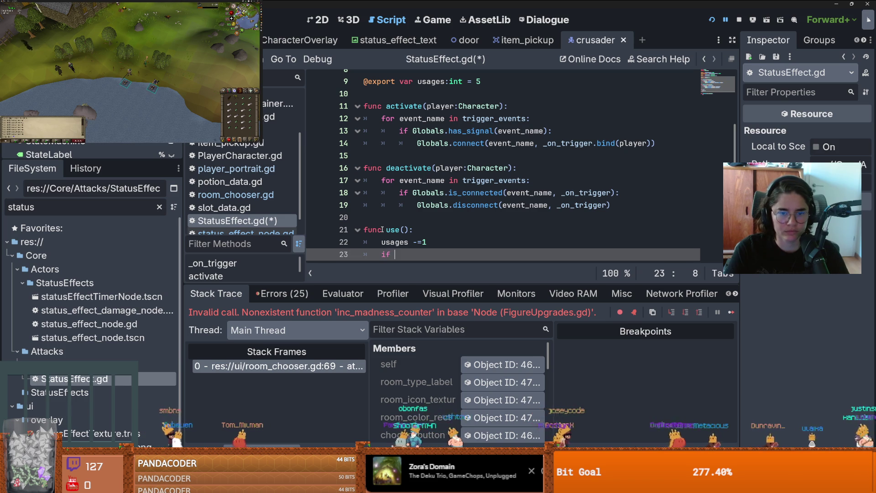
# - Add a check that calls Globals.remove_status_effect(self) when usages reach 0
pyautogui.write('sages = 0')
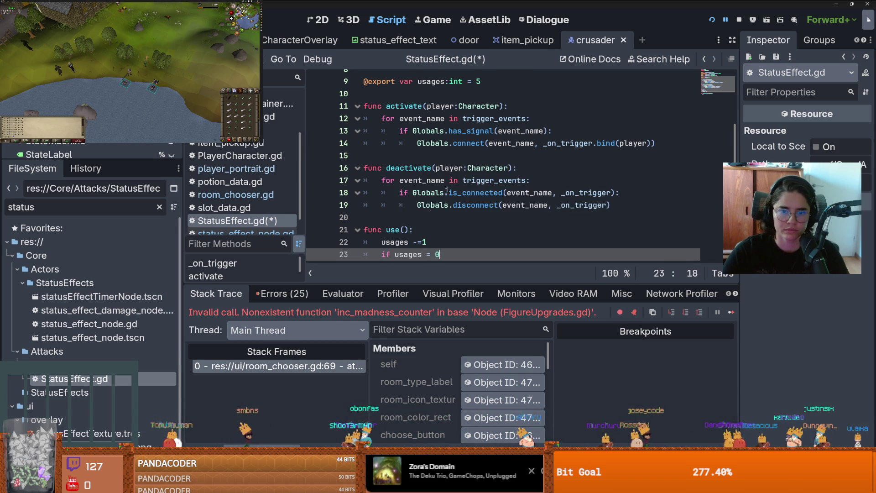
pyautogui.press('Return')
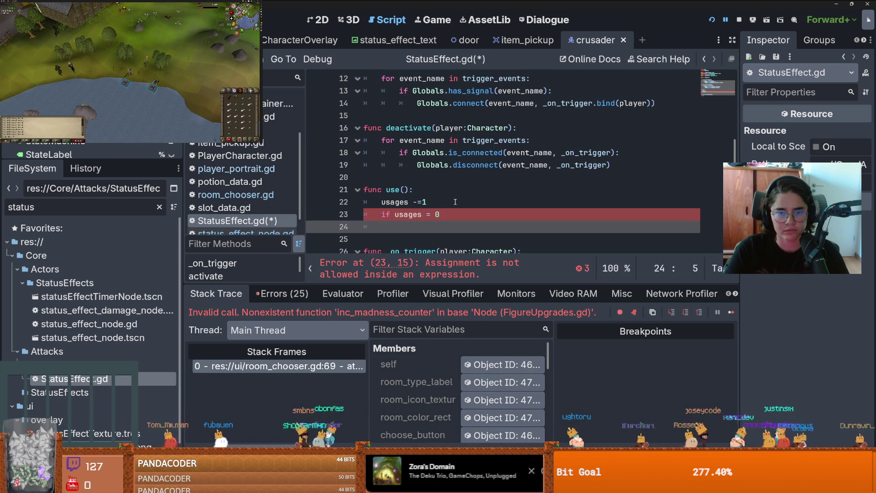
pyautogui.press('BackSpace')
pyautogui.write(':')
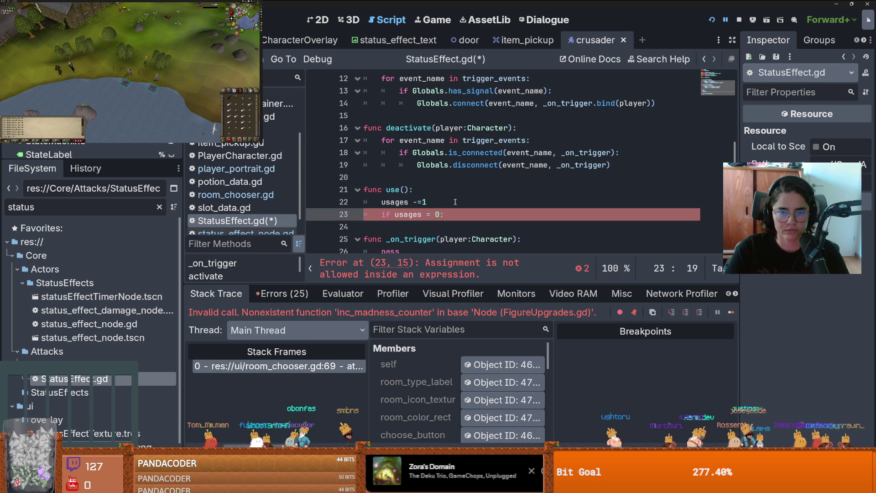
pyautogui.press('BackSpace')
pyautogui.press('BackSpace')
pyautogui.write('0')
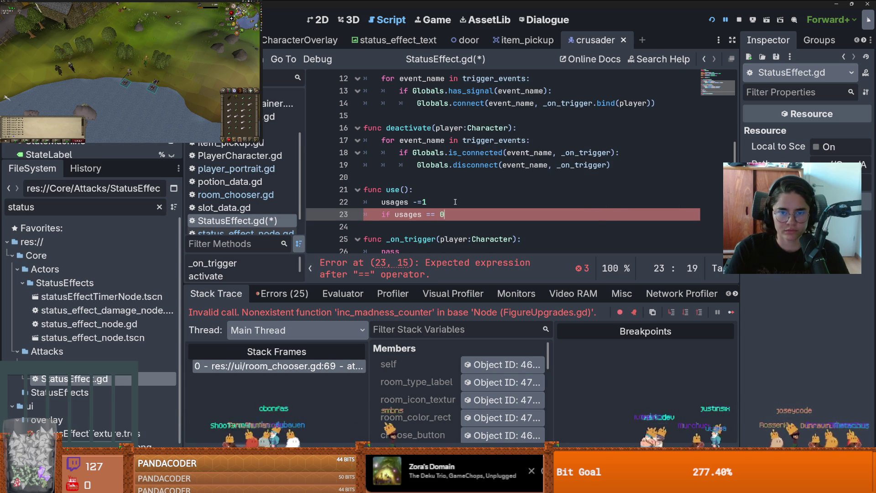
pyautogui.press('Return')
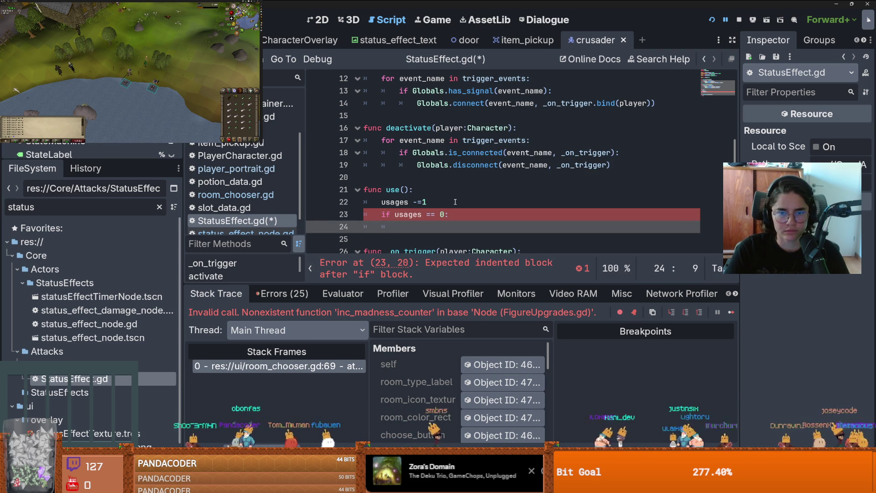
pyautogui.write('Globals.')
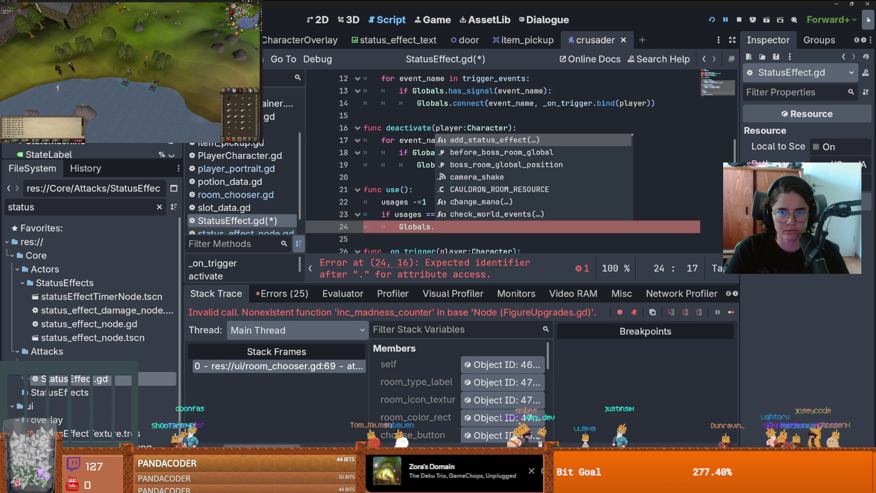
pyautogui.write('rem')
pyautogui.press('Return')
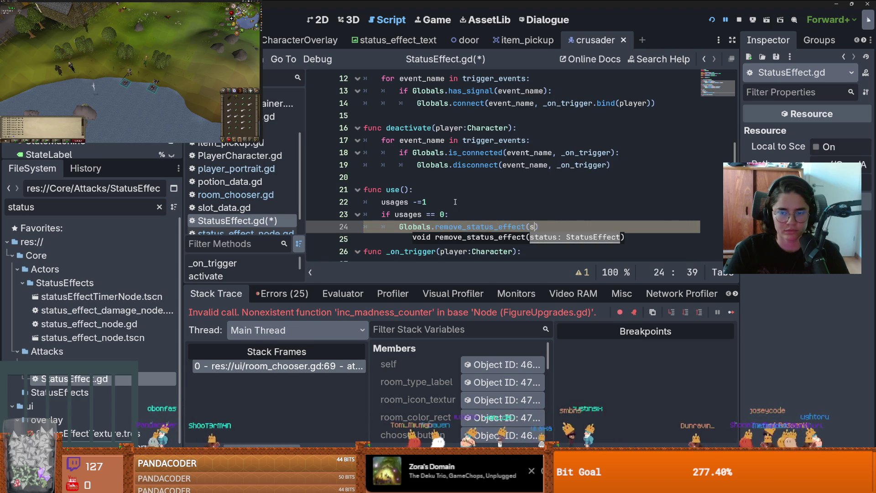
pyautogui.write('elf')
# - Save StatusEffect.gd and select the use function name
pyautogui.hotkey('ctrl', 's')
pyautogui.click(455, 201)
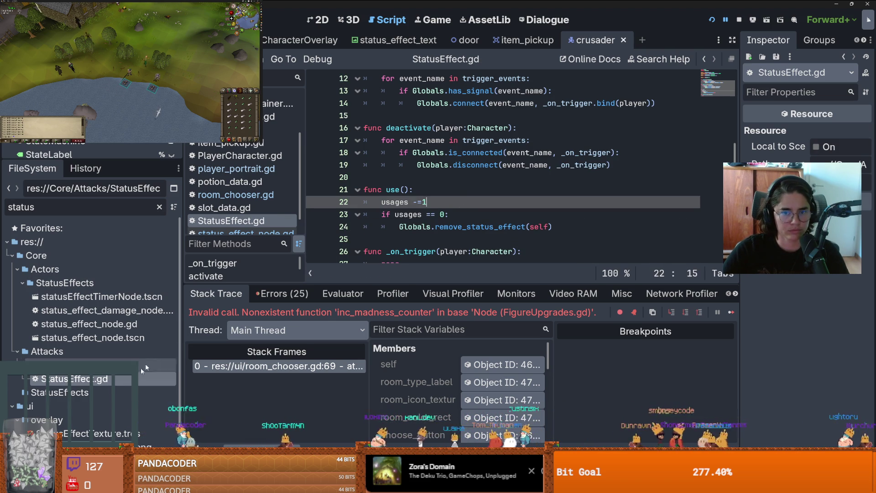
pyautogui.moveTo(409, 189); pyautogui.dragTo(385, 193)
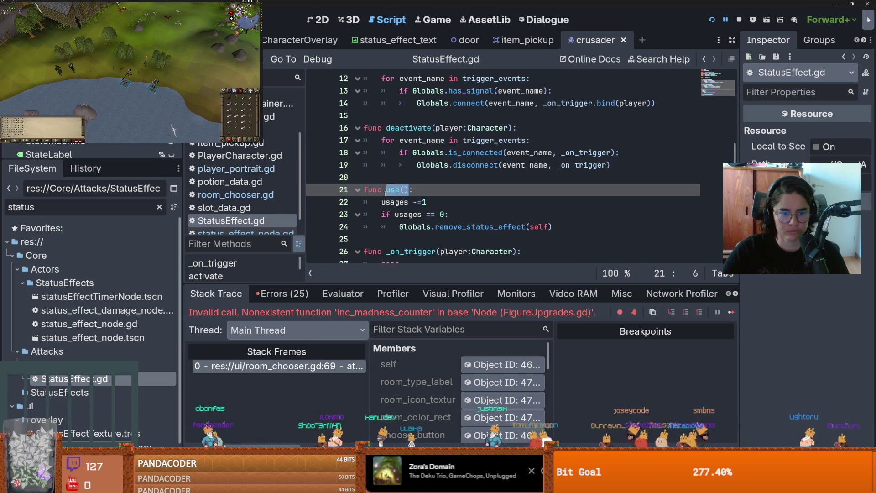
# - Jump to room_chooser.gd:69 from the debugger, delete the trailing blank line 76, and return
pyautogui.click(321, 371)
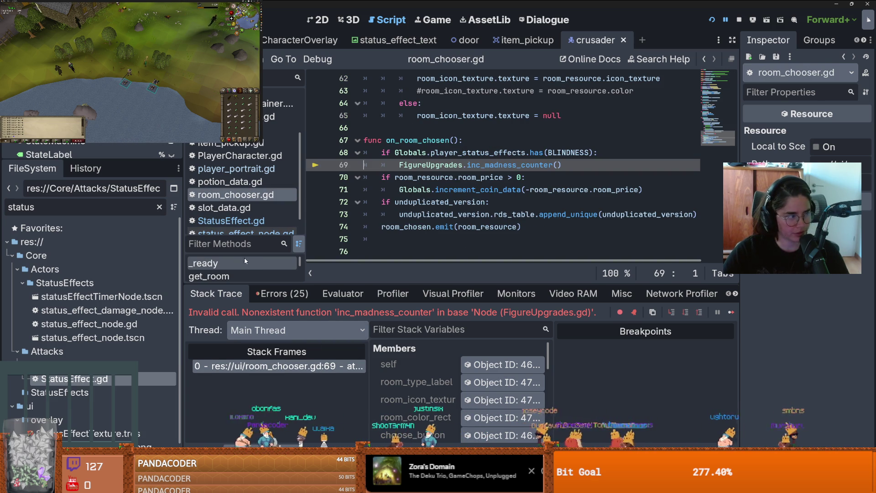
pyautogui.click(454, 247)
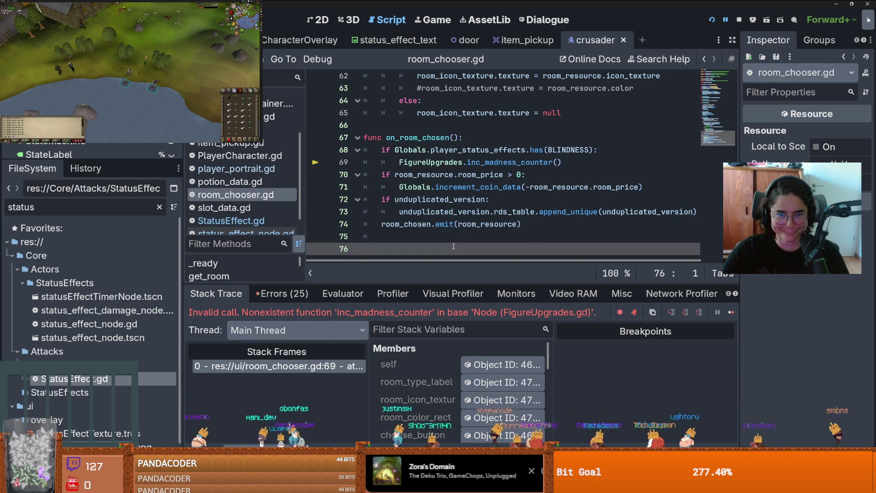
pyautogui.press('BackSpace')
pyautogui.scroll(7, 453, 246)
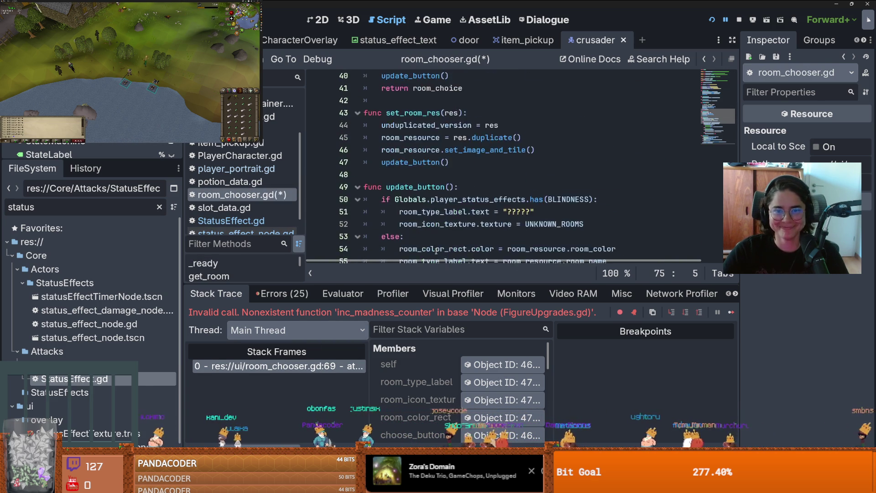
pyautogui.scroll(5, 436, 250)
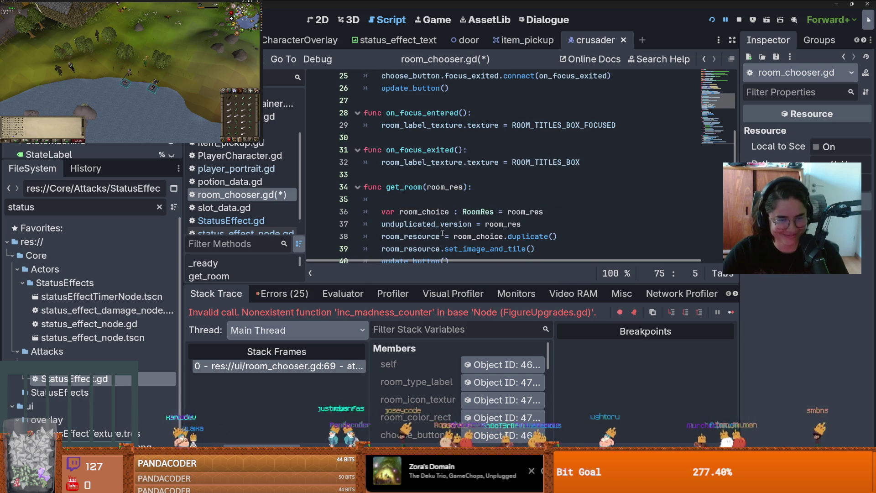
pyautogui.scroll(-12, 442, 233)
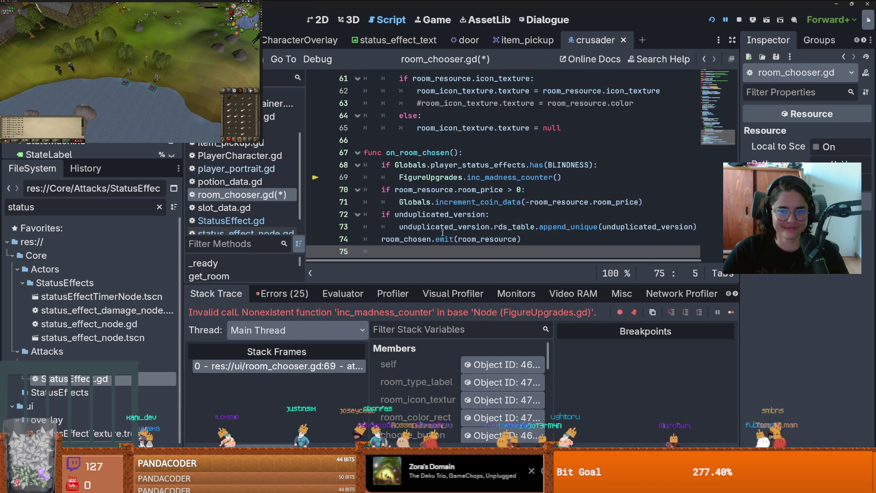
pyautogui.click(334, 365)
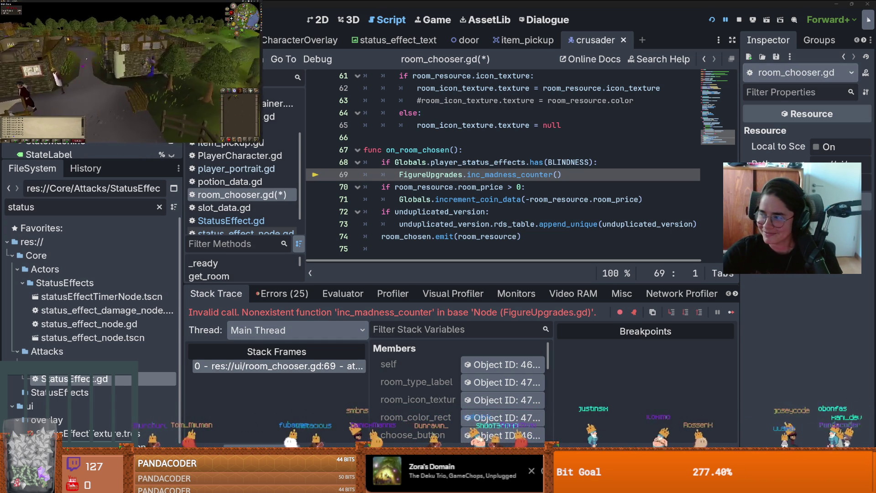
# - Replace FigureUpgrades.inc_madness_counter() on line 69 with BLINDNESS.use() and save room_chooser.gd
pyautogui.click(449, 174)
pyautogui.hotkey('ctrl', 's')
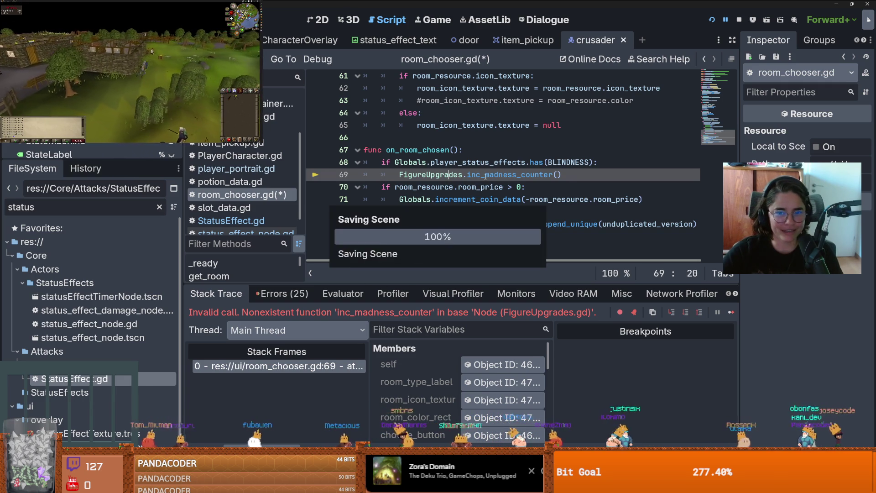
pyautogui.press('End')
pyautogui.hotkey('ctrl', 'shift', 'Left')
pyautogui.hotkey('ctrl', 'shift', 'Left')
pyautogui.hotkey('ctrl', 'shift', 'Left')
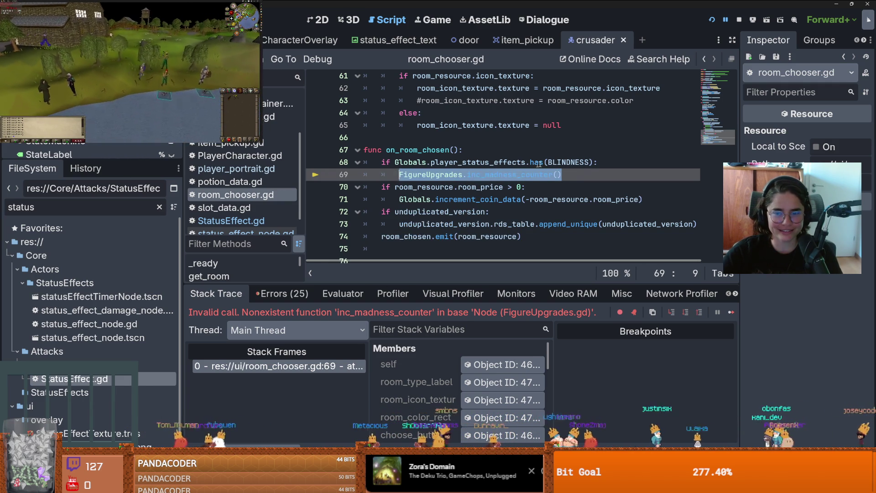
pyautogui.click(539, 163)
pyautogui.moveTo(561, 174); pyautogui.dragTo(399, 174)
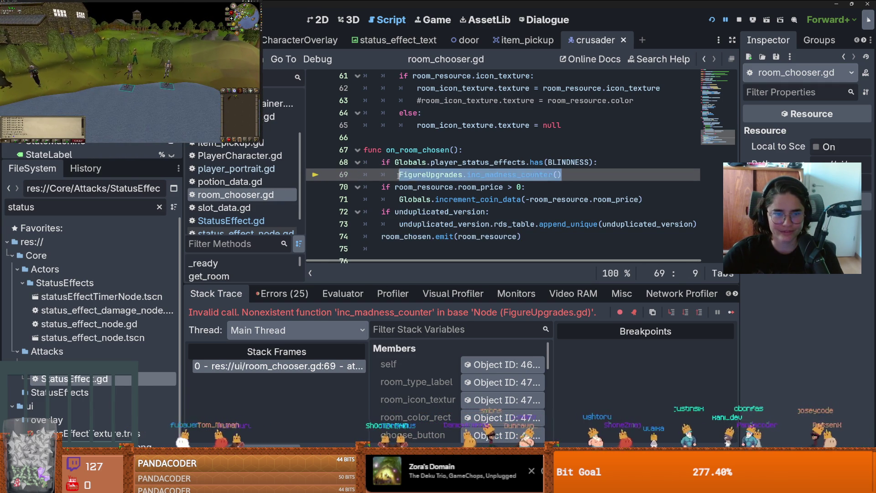
pyautogui.write('BLINDNESS.use(')
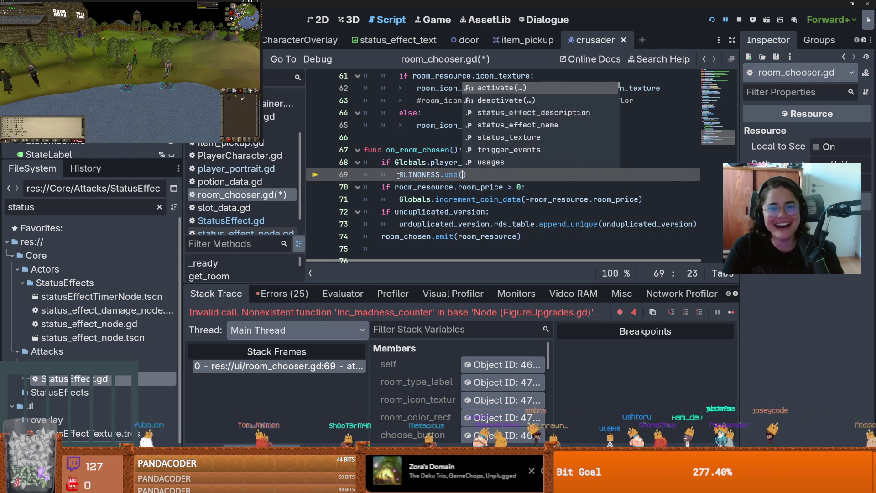
pyautogui.press('Escape')
pyautogui.hotkey('ctrl', 's')
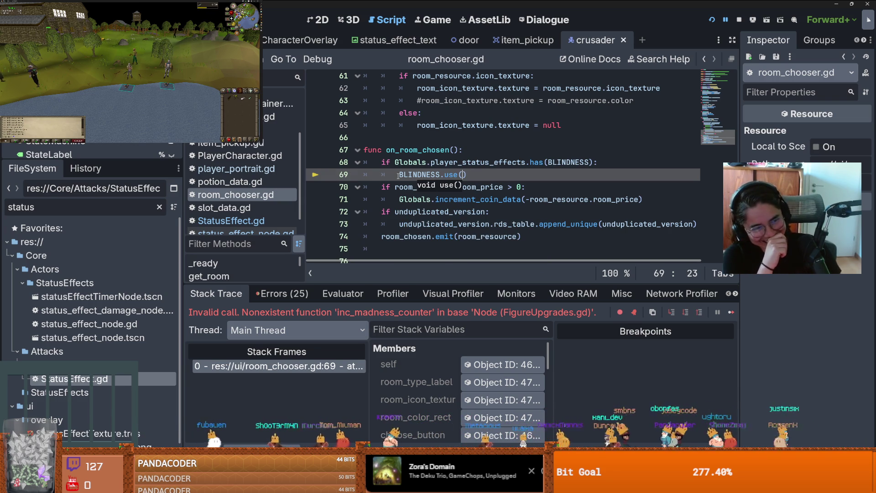
pyautogui.write(')')
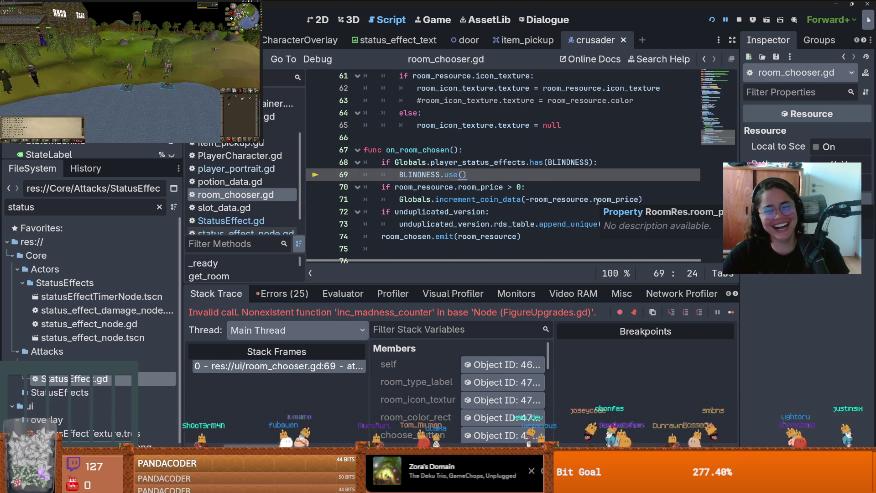
pyautogui.hotkey('ctrl', 's')
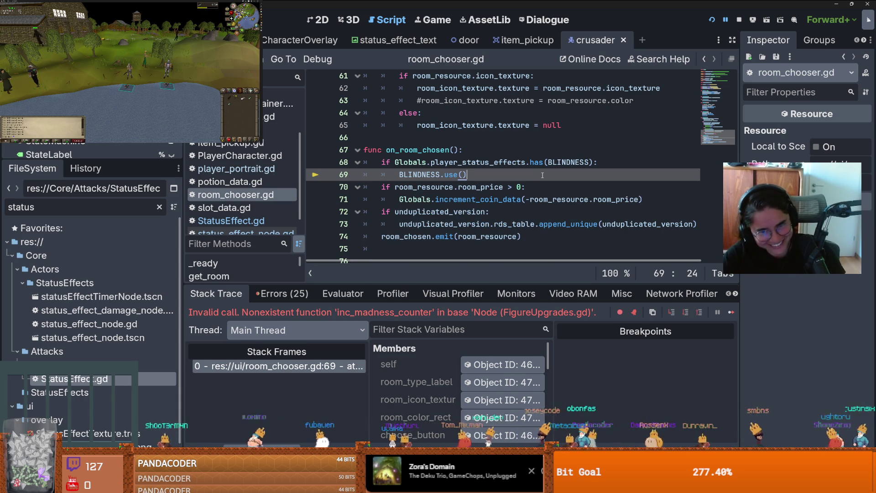
pyautogui.hotkey('shift', 'Home')
pyautogui.scroll(6, 471, 205)
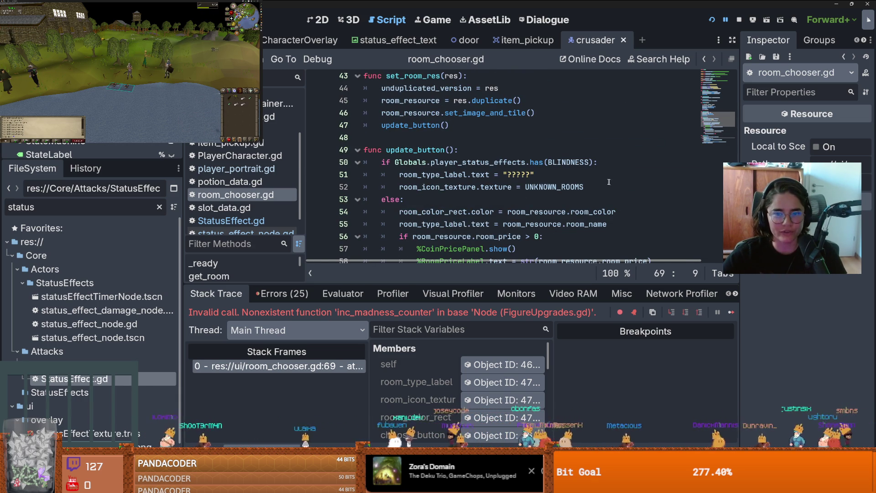
pyautogui.scroll(-1, 458, 184)
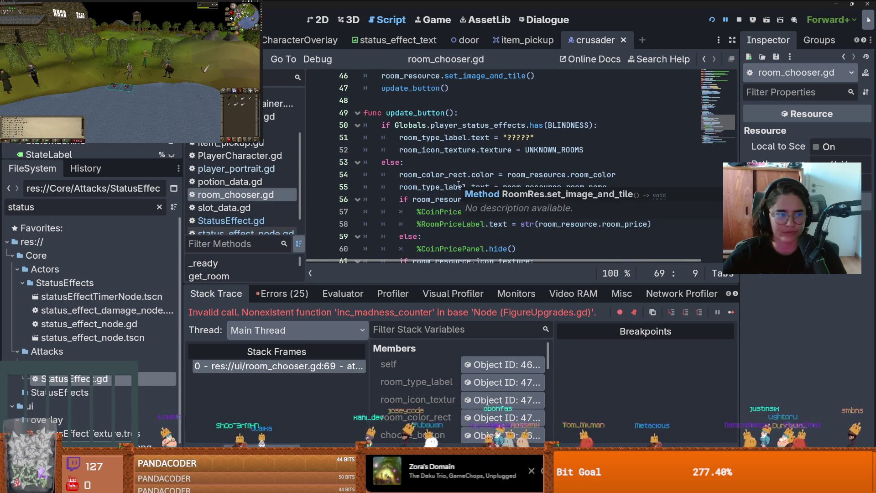
pyautogui.scroll(3, 534, 196)
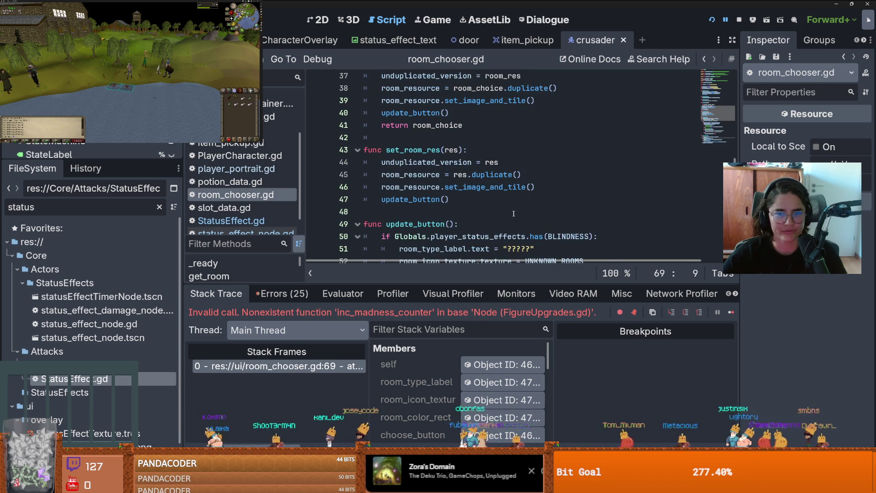
pyautogui.scroll(-2, 501, 205)
pyautogui.click(488, 199)
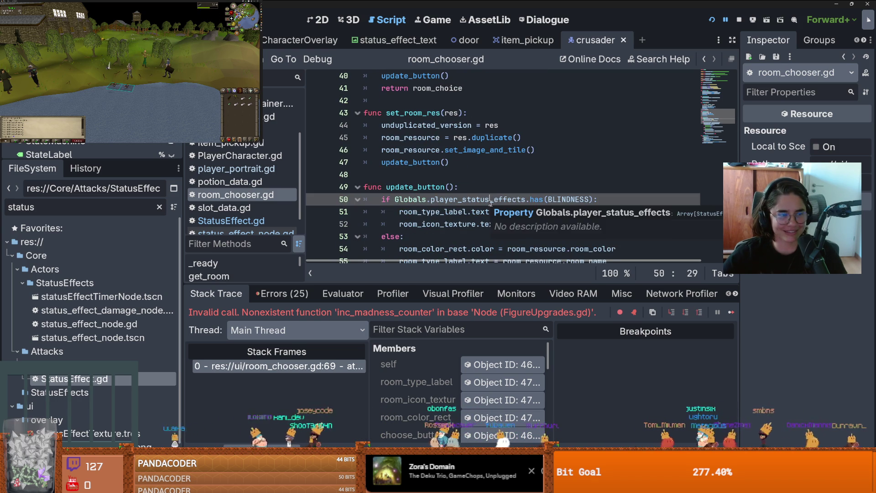
pyautogui.moveTo(494, 150)
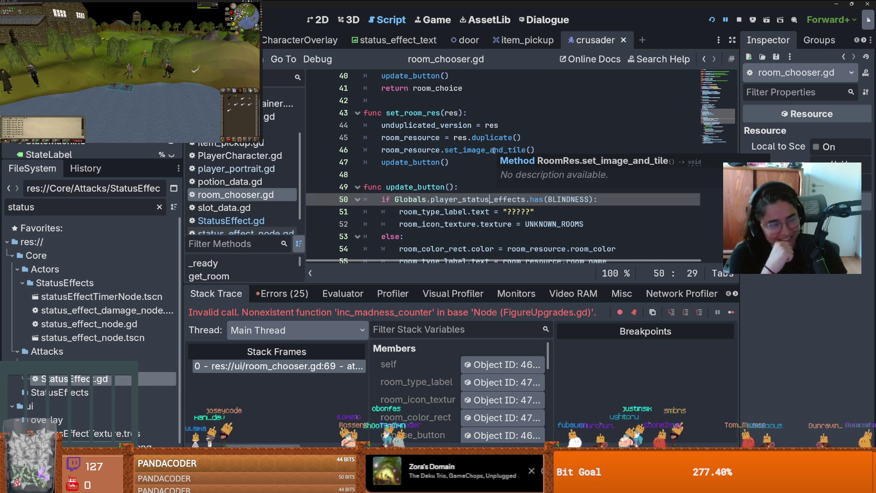
pyautogui.scroll(2, 483, 189)
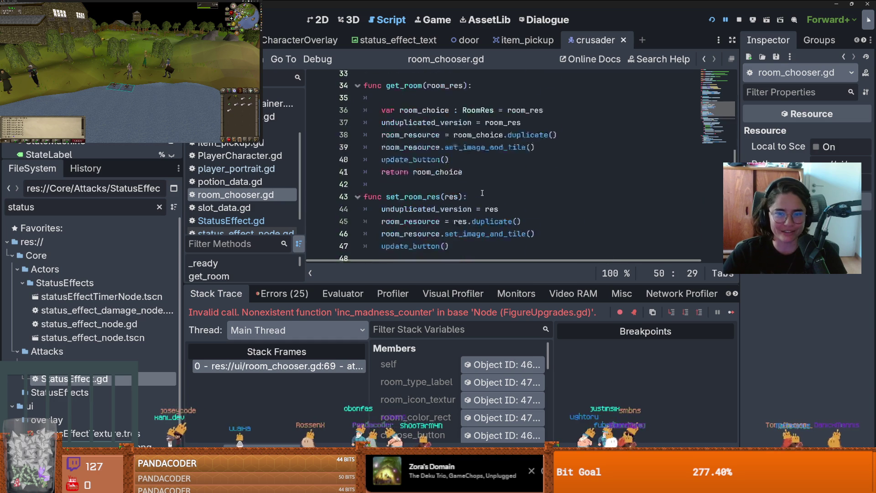
pyautogui.scroll(-6, 538, 155)
pyautogui.scroll(-2, 601, 149)
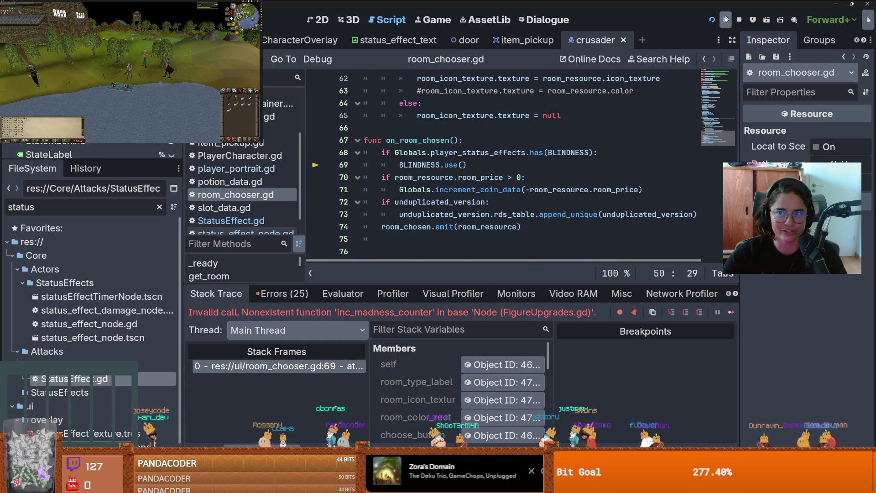
# - Restart the game maximized and spawn item 7 with the console command spawn_item 7 1
pyautogui.press('F8')
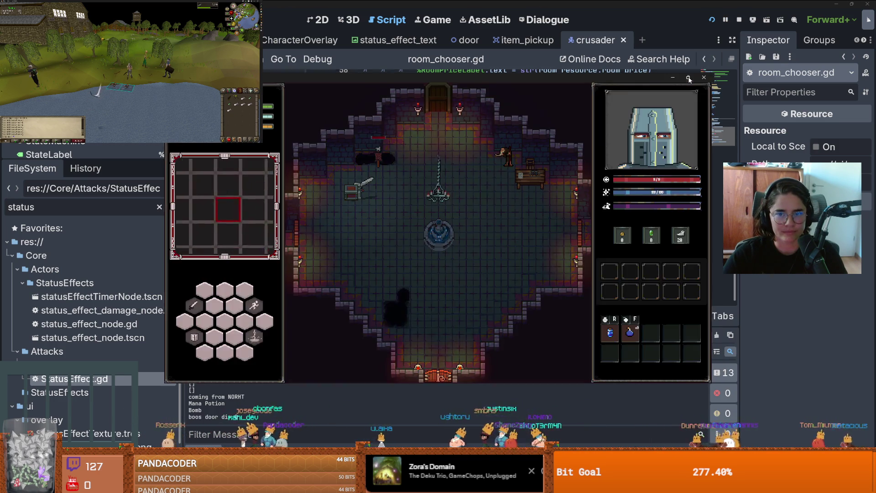
pyautogui.click(688, 79)
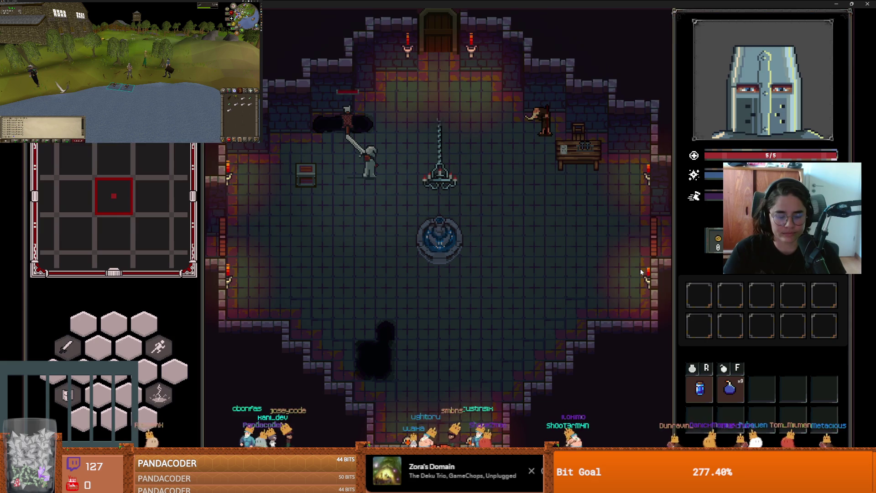
pyautogui.press('`')
pyautogui.write('sp')
pyautogui.press('BackSpace')
pyautogui.press('BackSpace')
pyautogui.press('BackSpace')
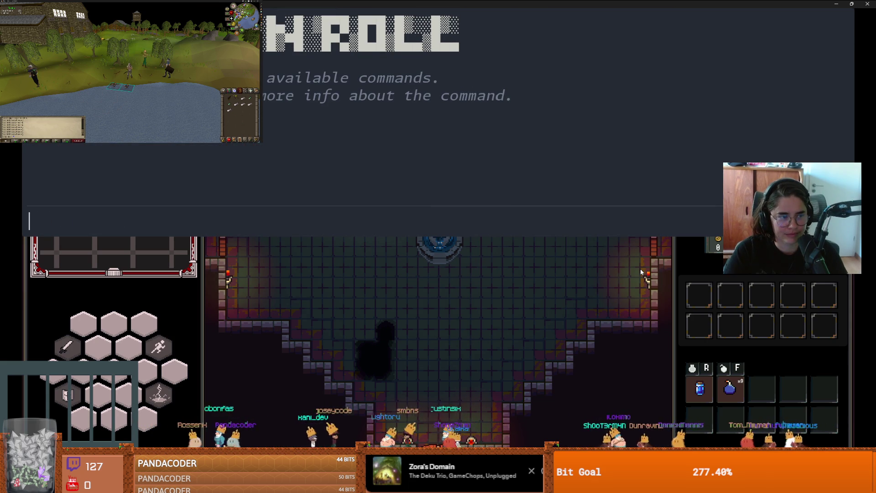
pyautogui.write('spawn_i')
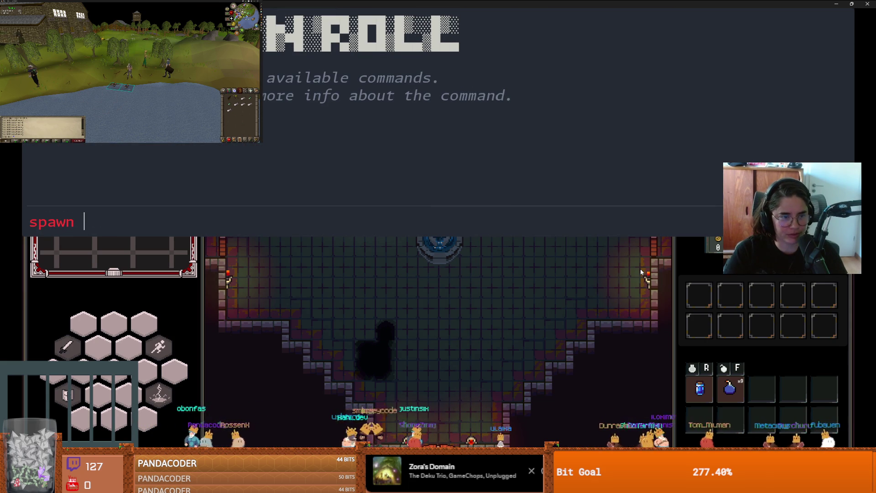
pyautogui.press('Tab')
pyautogui.write('7 1')
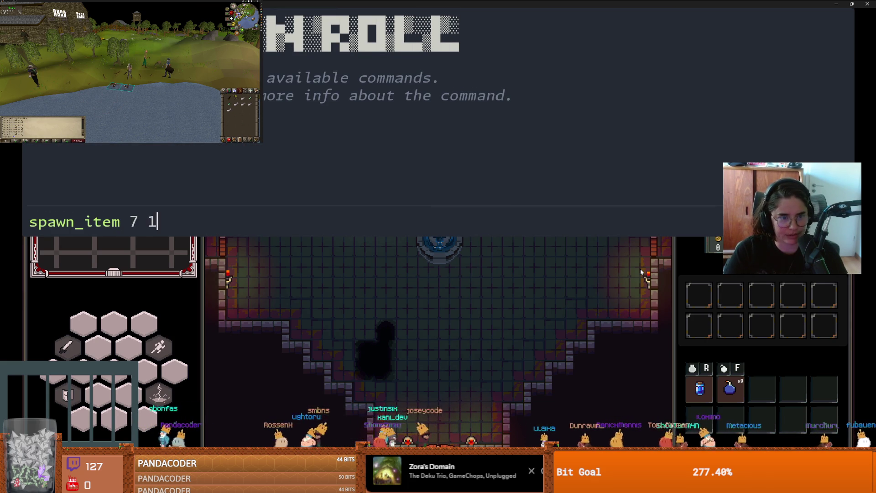
pyautogui.press('Return')
pyautogui.press('Escape')
# - Drink the potion to become blinded, pick one of three cards, and walk west
pyautogui.press('a')
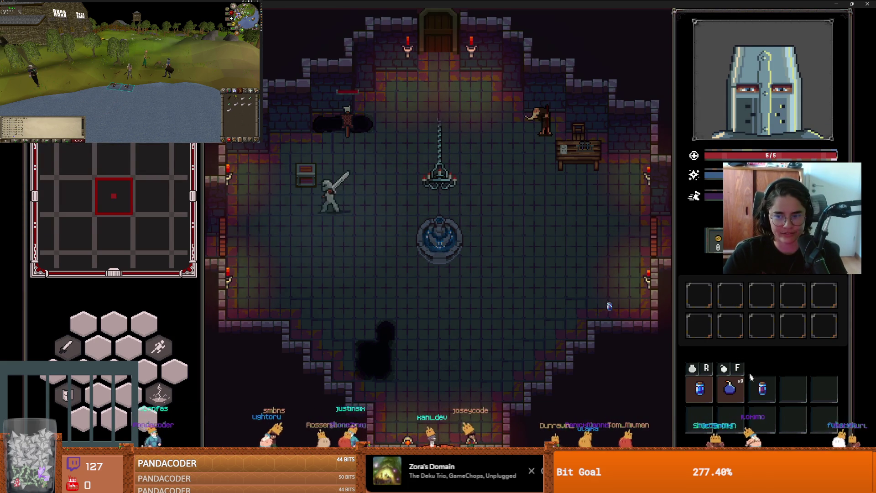
pyautogui.click(700, 387)
pyautogui.press('a')
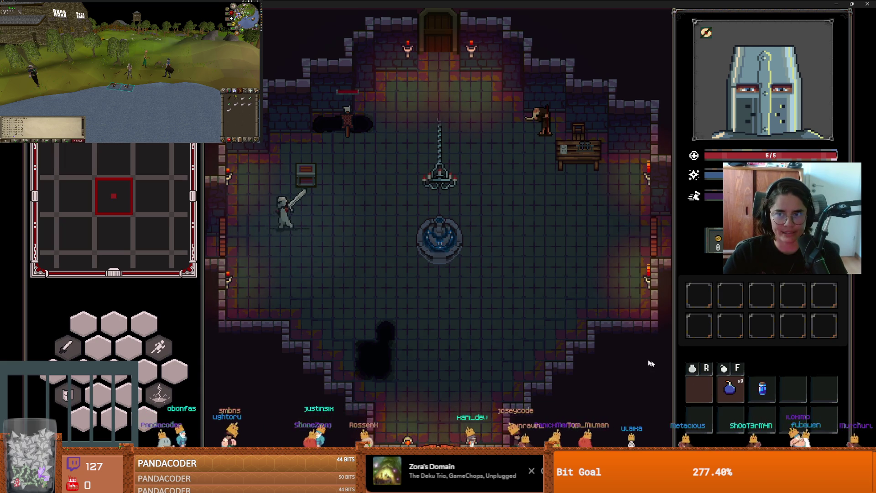
pyautogui.press('s')
pyautogui.press('e')
pyautogui.click(436, 210)
pyautogui.press('a')
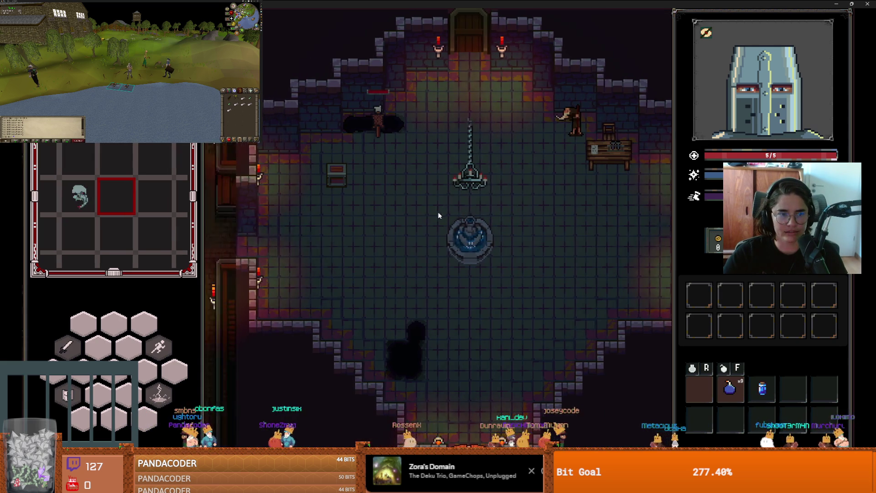
# - Clear the current room by running kill_all_monsters from the debug console
pyautogui.press('`')
pyautogui.write('kill_all_monsters')
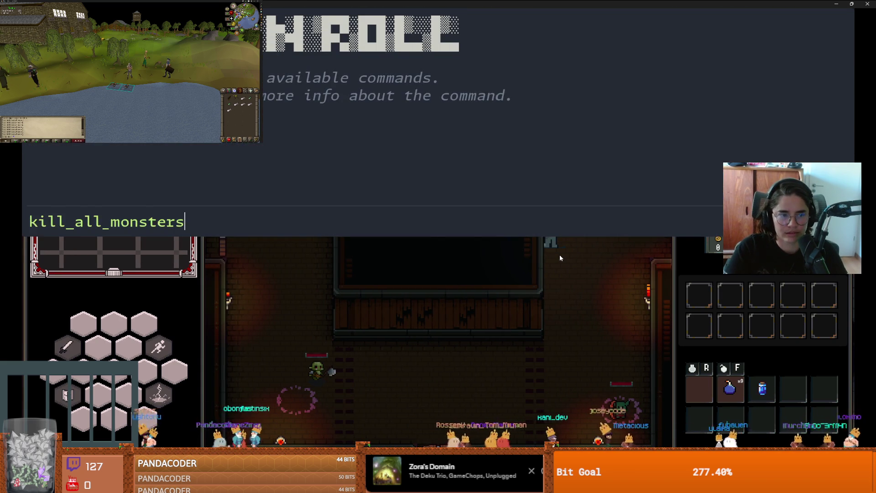
pyautogui.press('Return')
pyautogui.press('`')
pyautogui.press('`')
pyautogui.press('Up')
pyautogui.press('Return')
# - Walk the knight down and right, then rerun kill_all_monsters from command history
pyautogui.press('`')
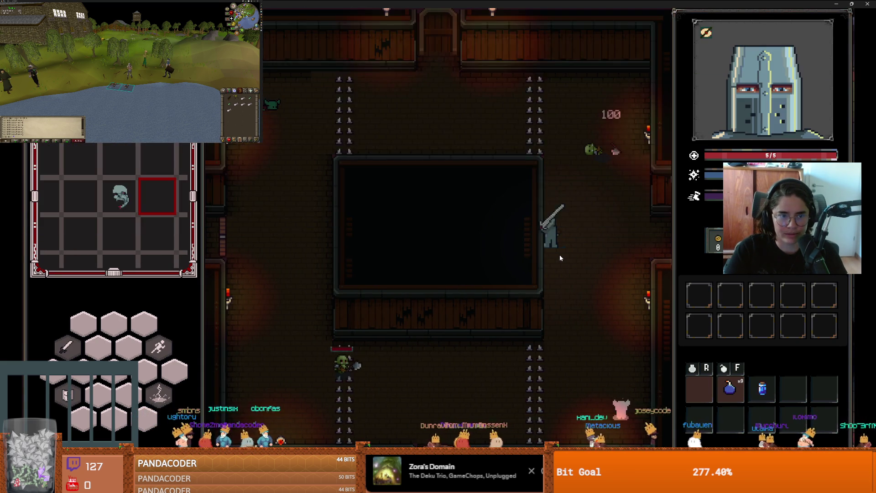
pyautogui.press('d')
pyautogui.press('s')
pyautogui.press('s')
pyautogui.press('a')
pyautogui.press('`')
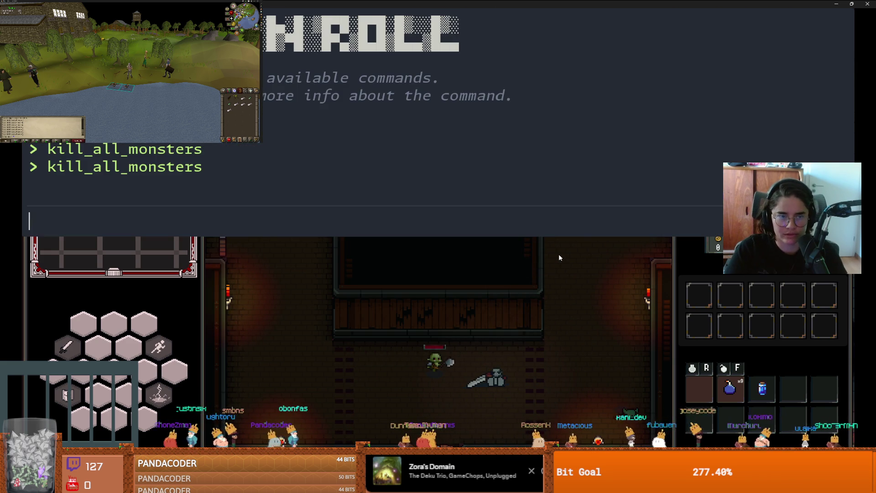
pyautogui.write('kl')
pyautogui.press('BackSpace')
pyautogui.press('BackSpace')
pyautogui.press('Up')
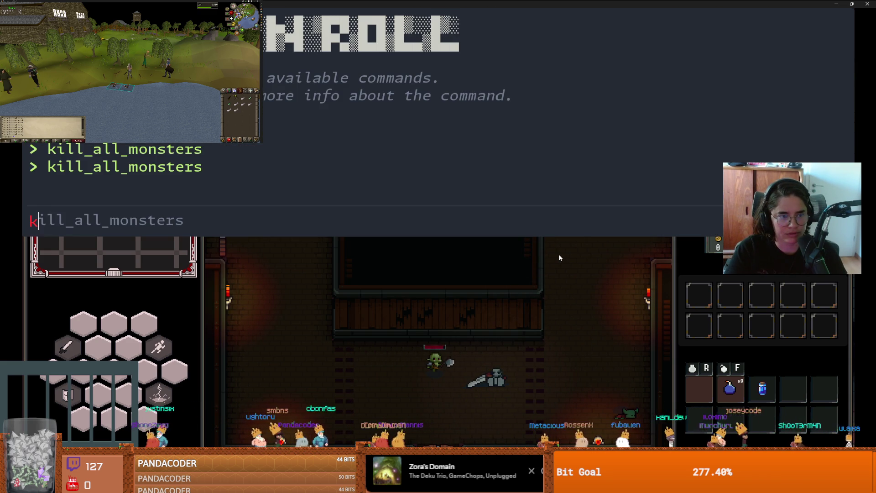
pyautogui.press('Return')
pyautogui.press('`')
# - At the door, view the room choices hidden as ????? and pick one
pyautogui.press('s')
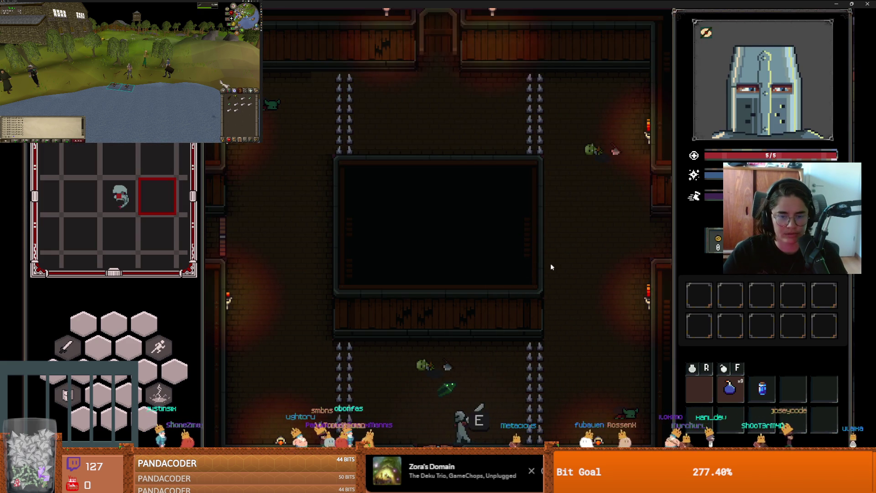
pyautogui.press('e')
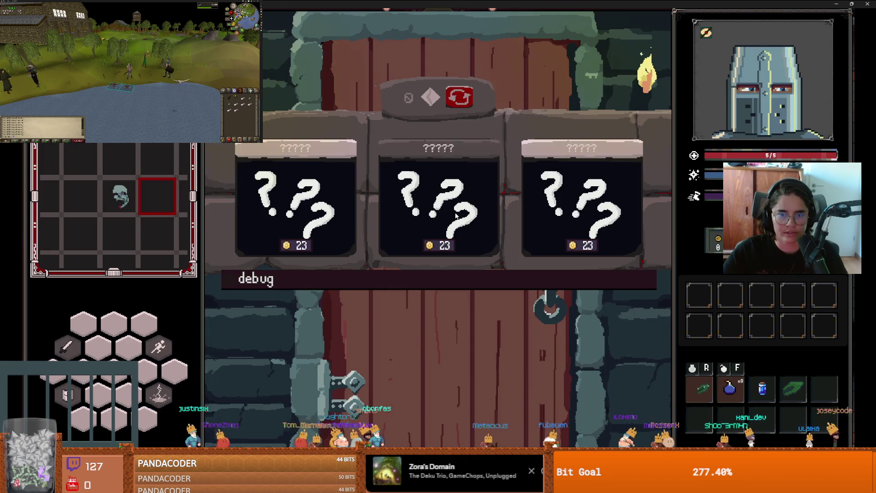
pyautogui.click(459, 228)
pyautogui.press('s')
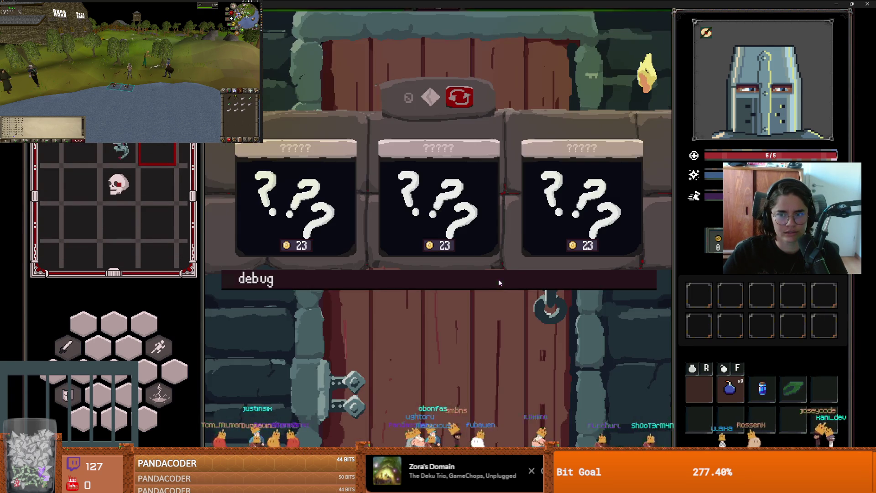
pyautogui.click(456, 223)
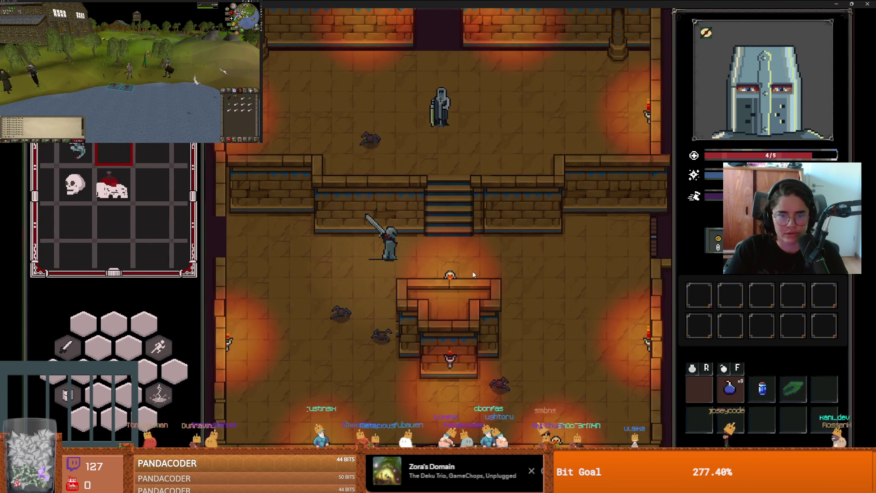
# - Clear the new room by running kill_all_monsters from the debug console
pyautogui.press('`')
pyautogui.press('Up')
pyautogui.press('Return')
pyautogui.press('`')
pyautogui.press('`')
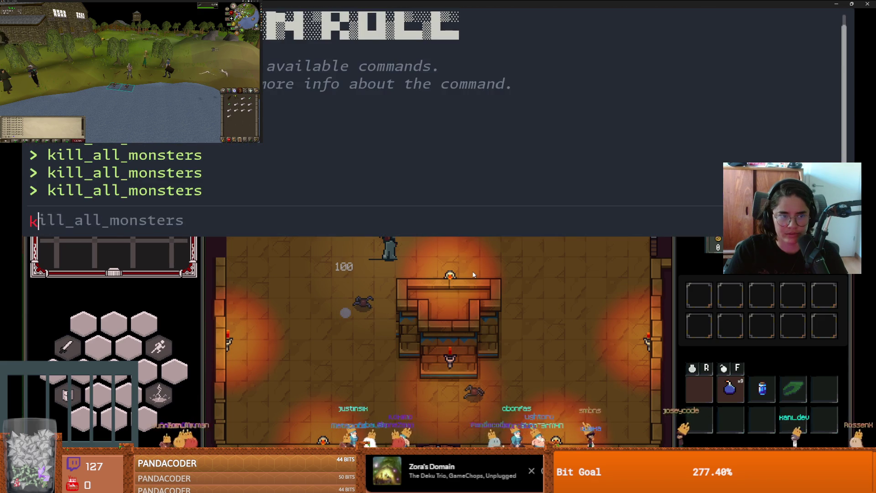
pyautogui.press('`')
pyautogui.press('`')
pyautogui.write('k')
pyautogui.press('Tab')
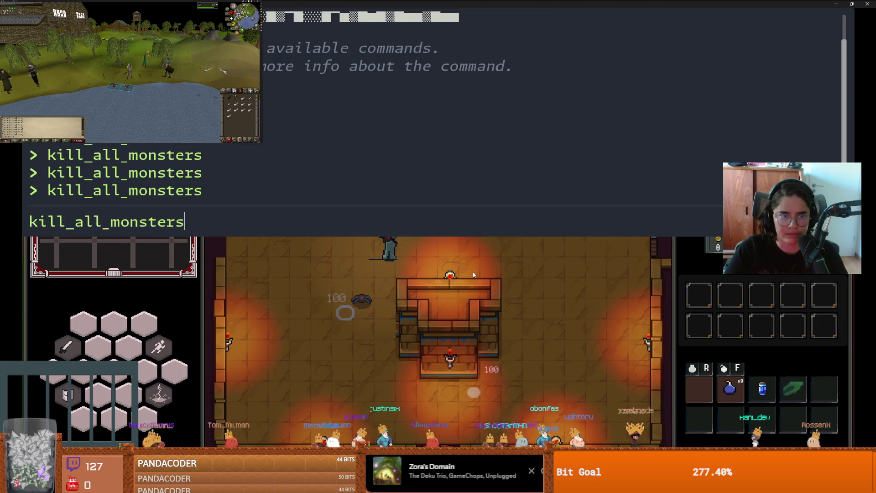
pyautogui.press('Return')
pyautogui.press('`')
# - Walk past the altar, try the locked door, and enter the chest room
pyautogui.press('s')
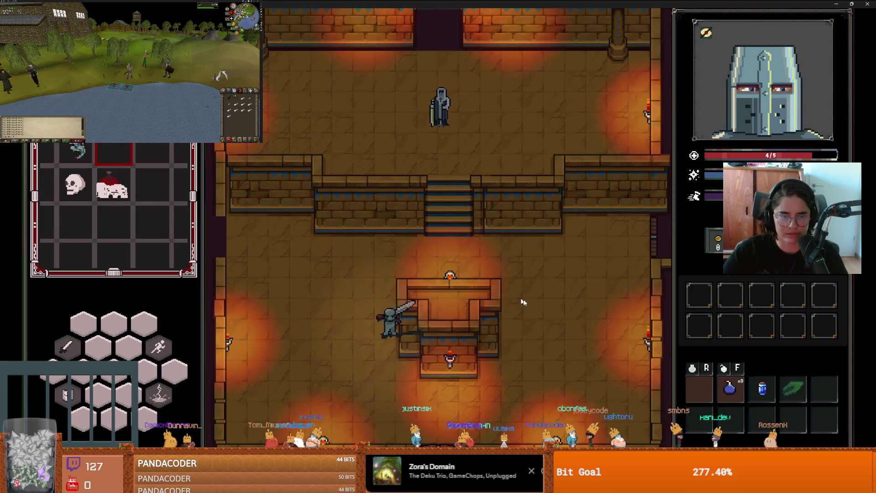
pyautogui.press('f')
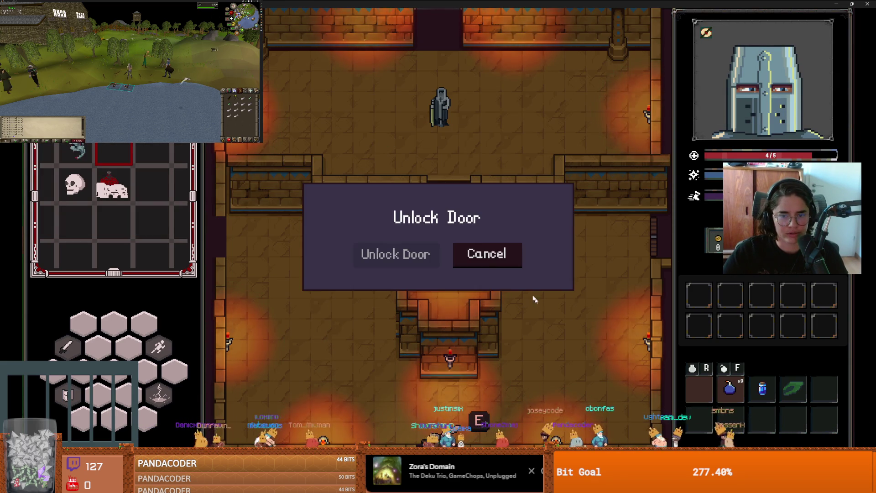
pyautogui.press('Escape')
pyautogui.press('w')
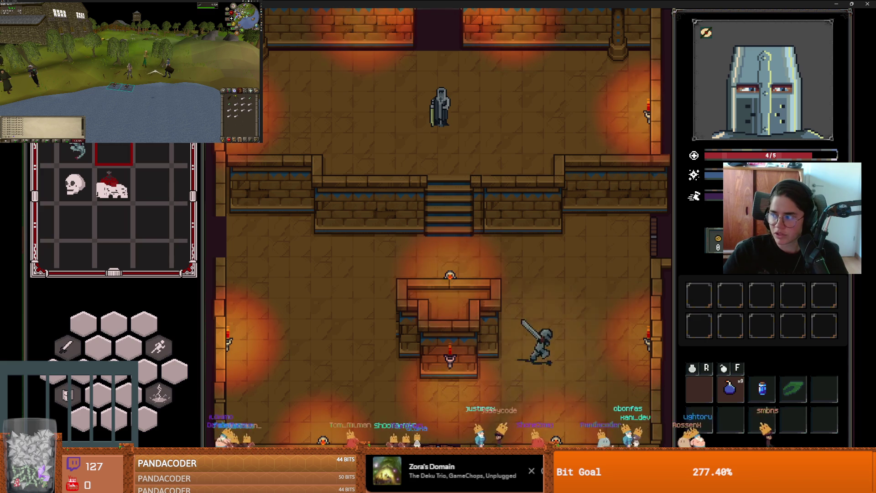
pyautogui.press('f')
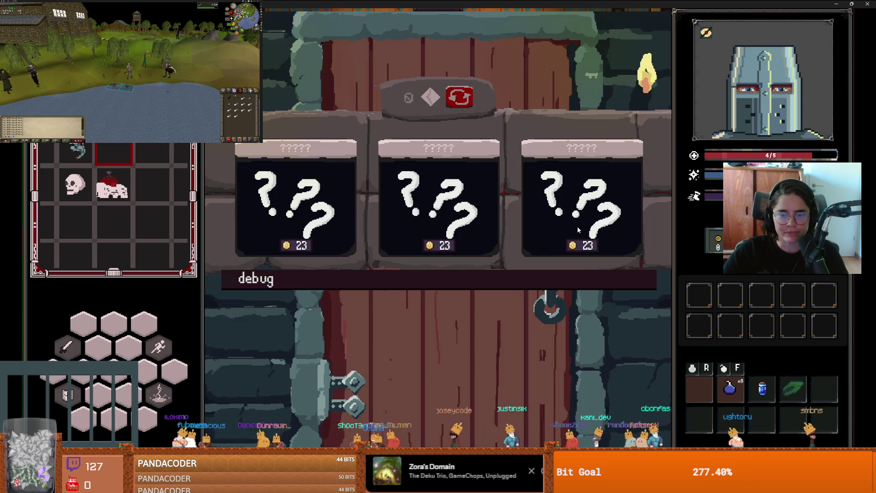
pyautogui.press('Return')
pyautogui.press('d')
# - Clear the chest room by rerunning kill_all_monsters from command history
pyautogui.press('`')
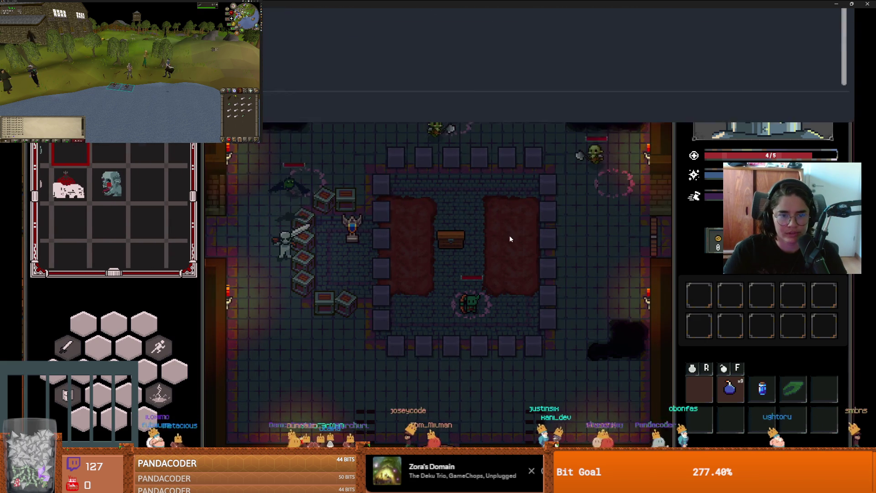
pyautogui.press('Up')
pyautogui.press('Return')
pyautogui.press('`')
pyautogui.press('`')
pyautogui.press('Up')
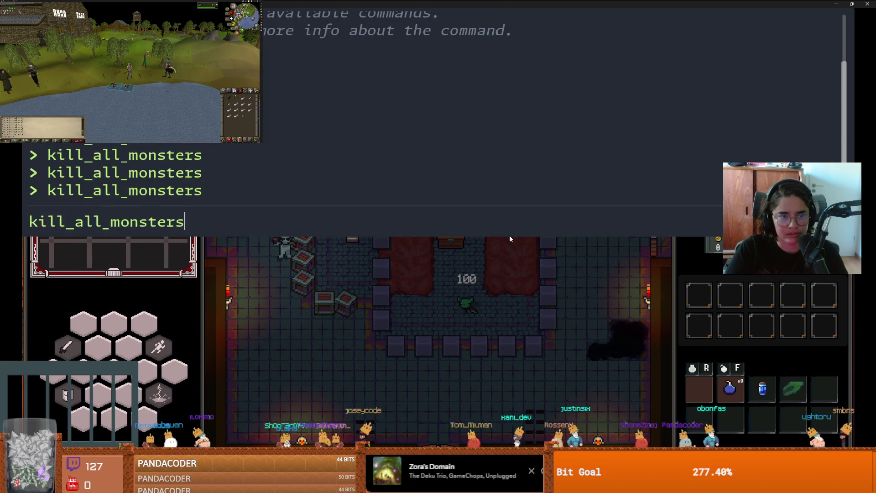
pyautogui.press('Return')
pyautogui.press('`')
pyautogui.press('`')
pyautogui.press('Up')
pyautogui.press('Return')
pyautogui.press('`')
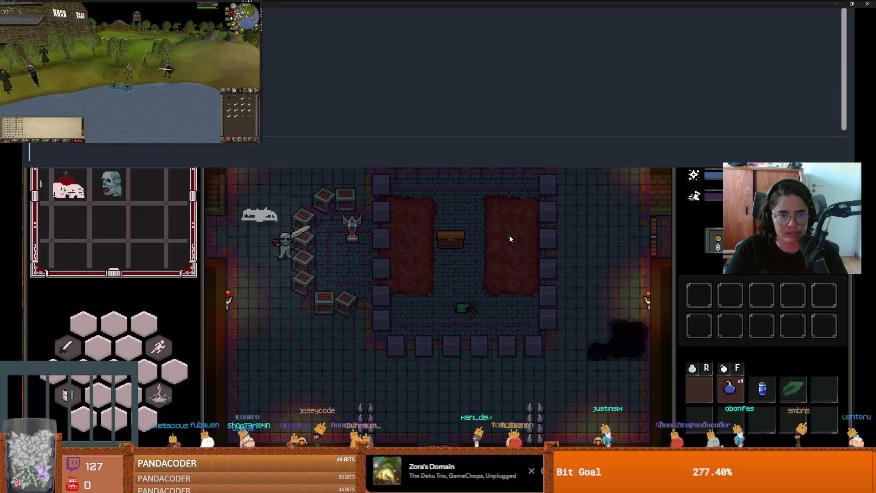
# - Try the locked bottom and right-side doors, cancelling the unlock prompt each time
pyautogui.press('s')
pyautogui.press('d')
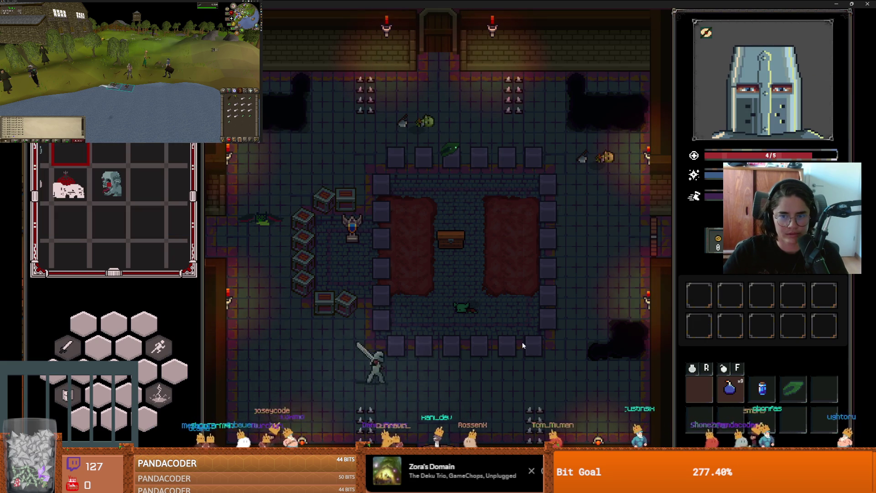
pyautogui.press('e')
pyautogui.click(503, 259)
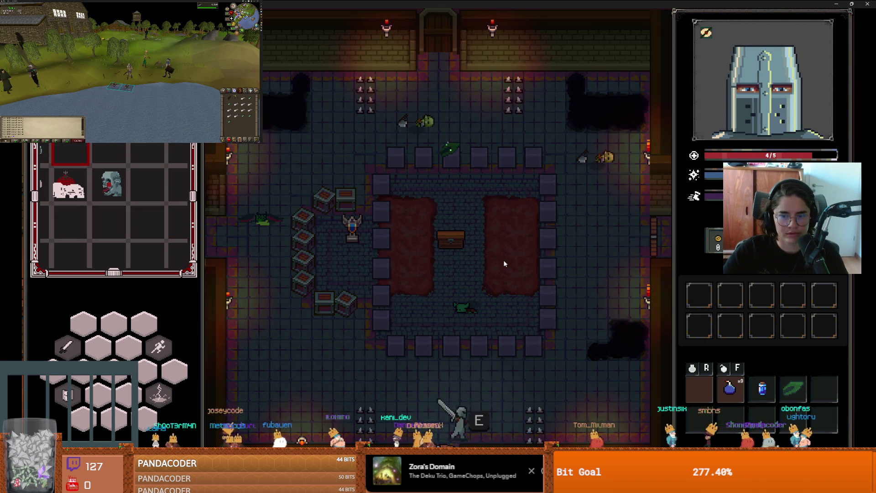
pyautogui.press('d')
pyautogui.press('w')
pyautogui.press('w')
pyautogui.press('d')
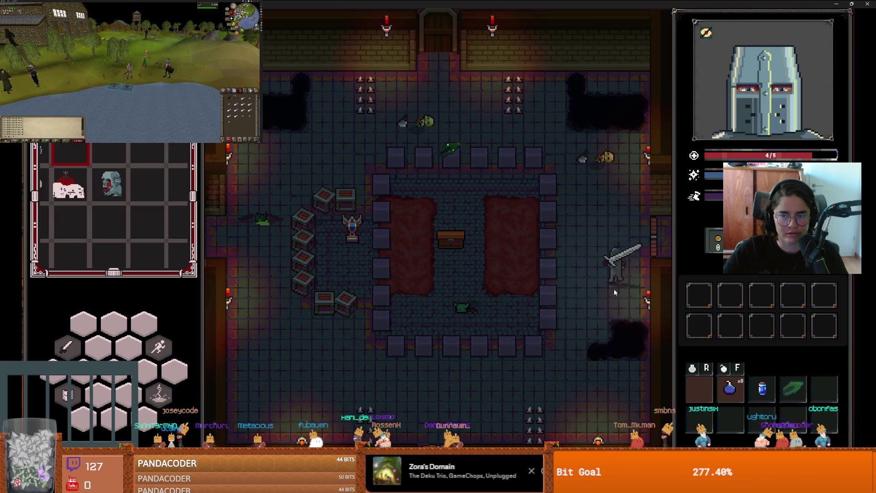
pyautogui.press('e')
pyautogui.click(481, 255)
pyautogui.press('w')
# - Go through the top door, dismiss the room-choice screen, and enter a new room
pyautogui.press('a')
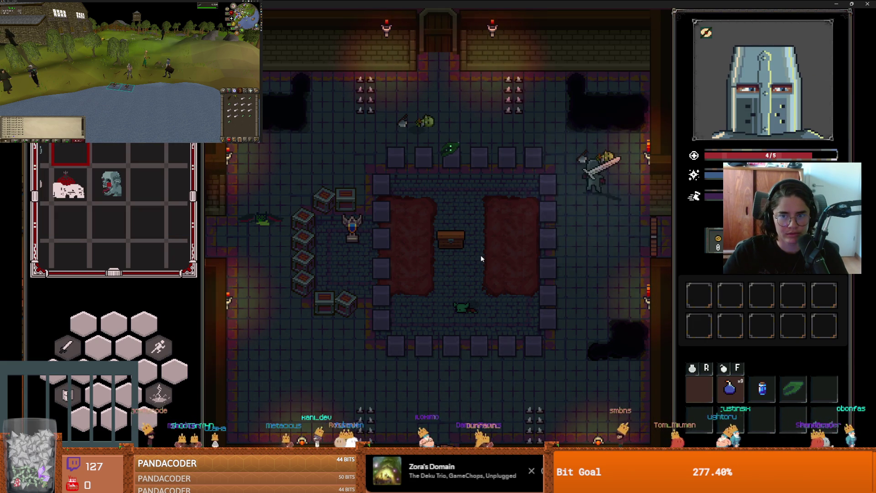
pyautogui.press('a')
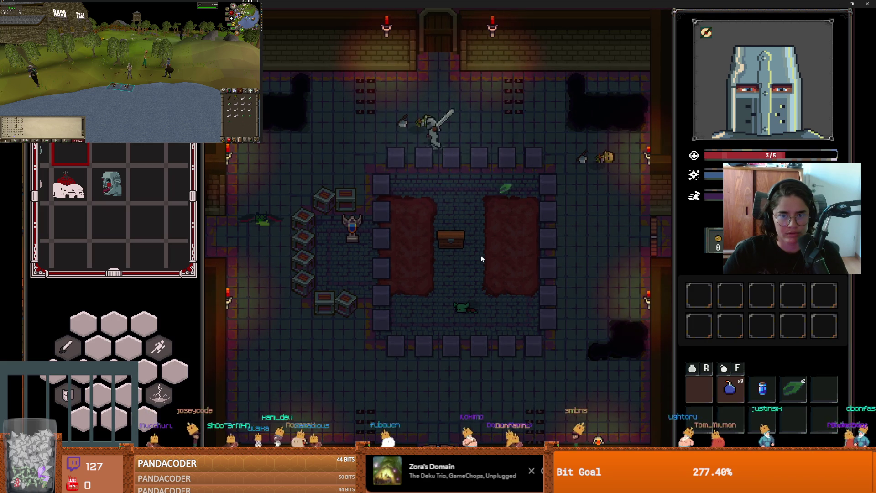
pyautogui.press('w')
pyautogui.press('Escape')
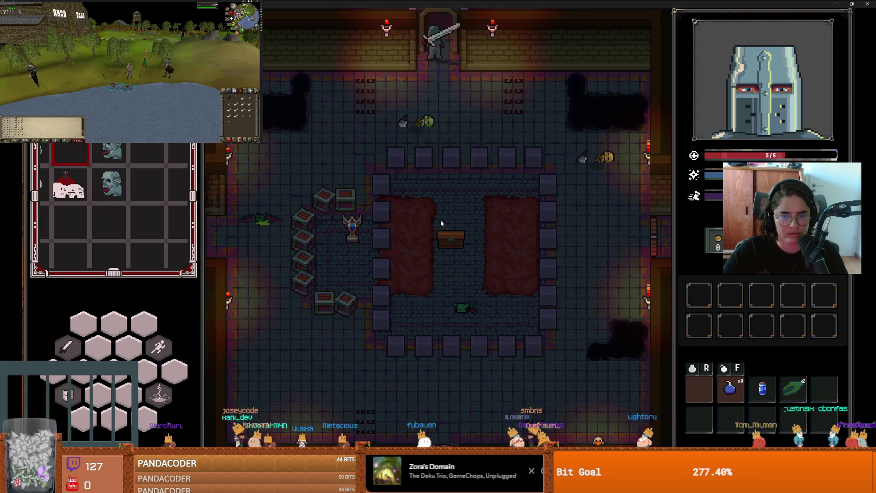
pyautogui.press('w')
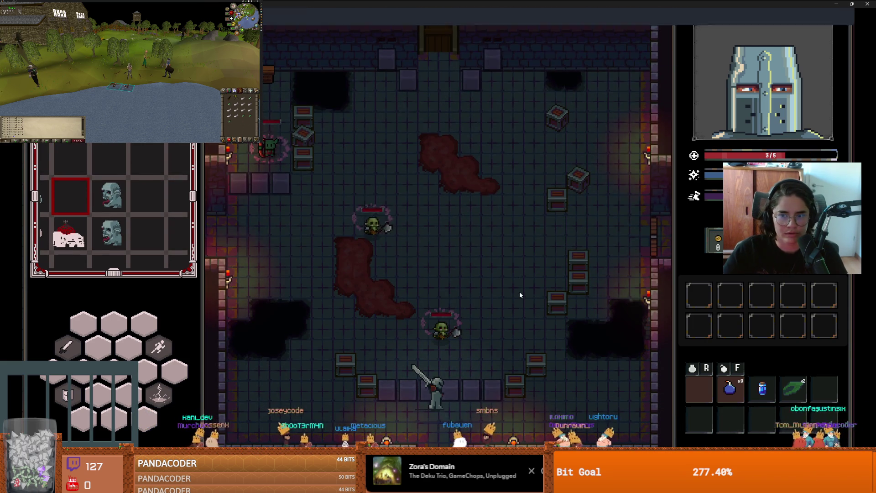
# - Kill the goblins with kill_all_monsters, correcting a mistyped console command
pyautogui.press('`')
pyautogui.write('l')
pyautogui.press('Return')
pyautogui.press('`')
pyautogui.press('`')
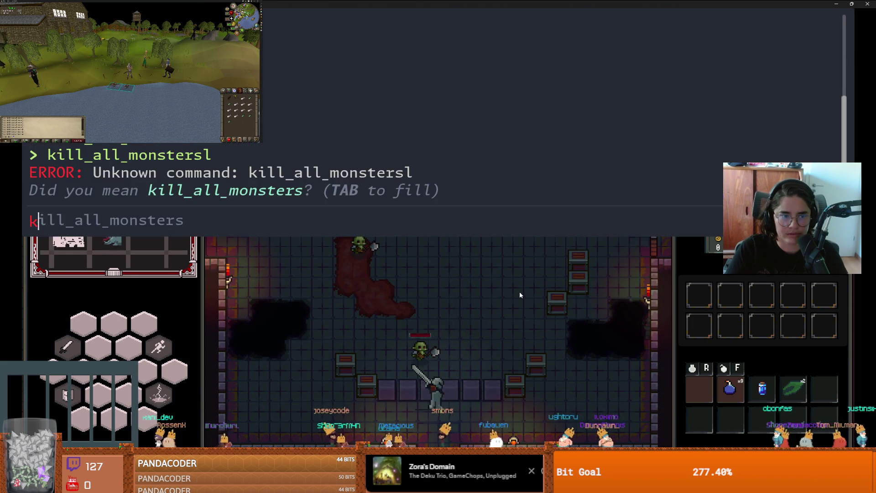
pyautogui.press('Tab')
pyautogui.press('Return')
pyautogui.press('`')
pyautogui.press('`')
pyautogui.write('k')
pyautogui.press('Tab')
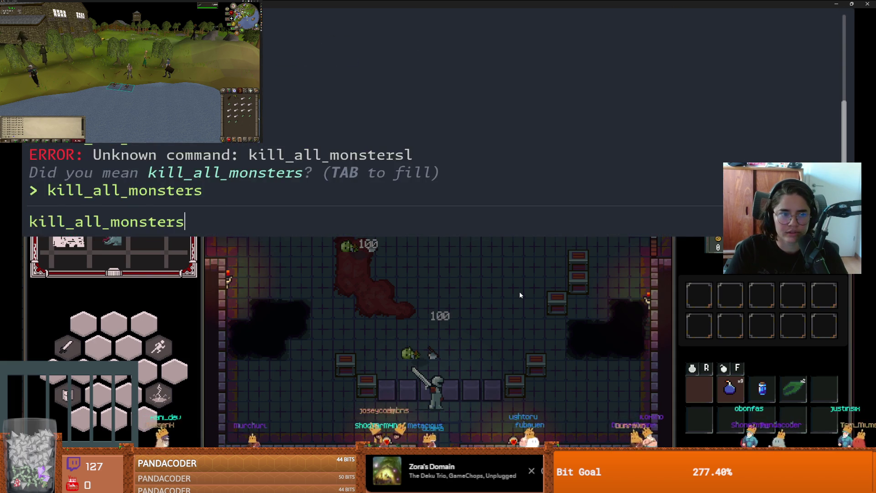
pyautogui.press('Return')
pyautogui.press('`')
# - Walk the knight up and left out the left door into the next room
pyautogui.press('a')
pyautogui.press('w')
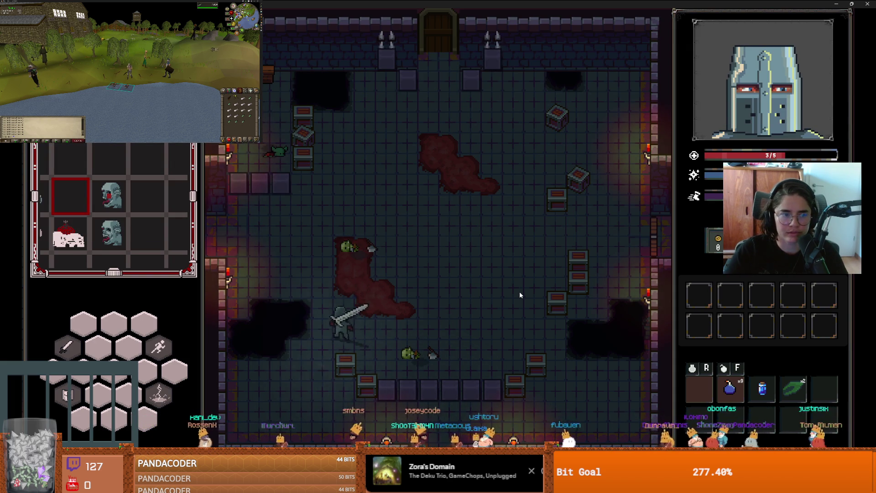
pyautogui.press('a')
pyautogui.press('a')
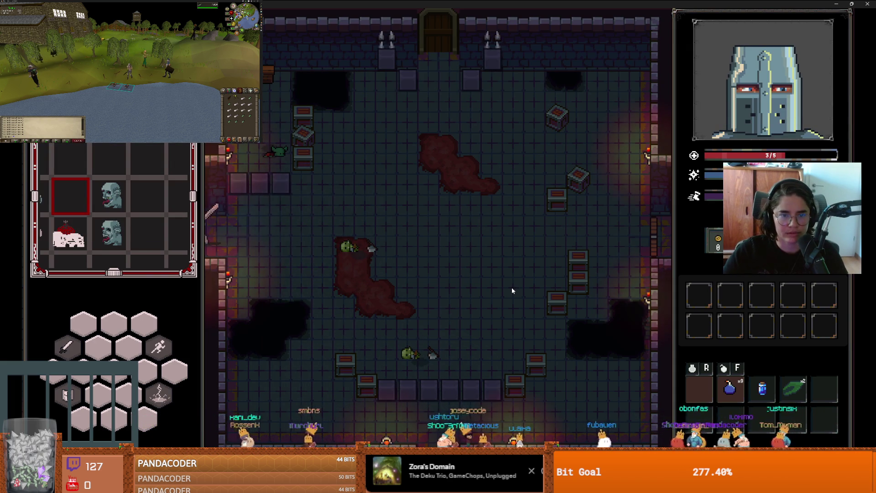
pyautogui.press('w')
pyautogui.press('a')
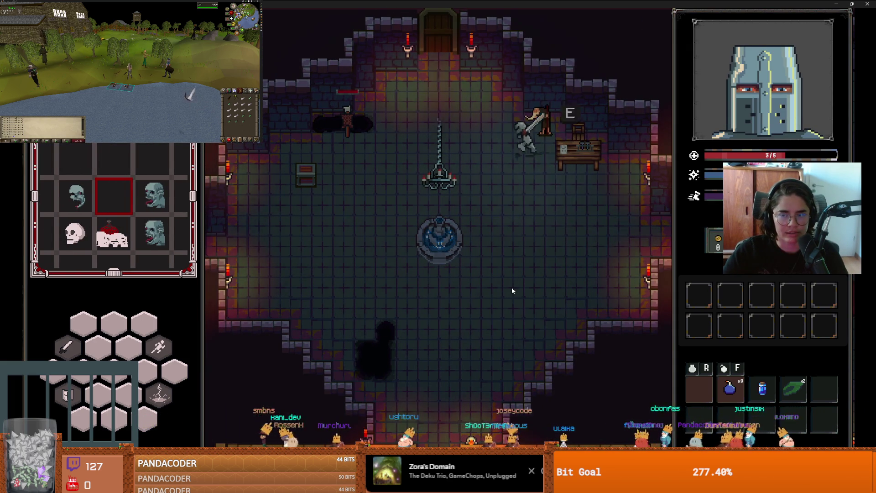
# - With blindness expired, choose Puzzle Room 4 from the revealed room cards and walk in
pyautogui.press('w')
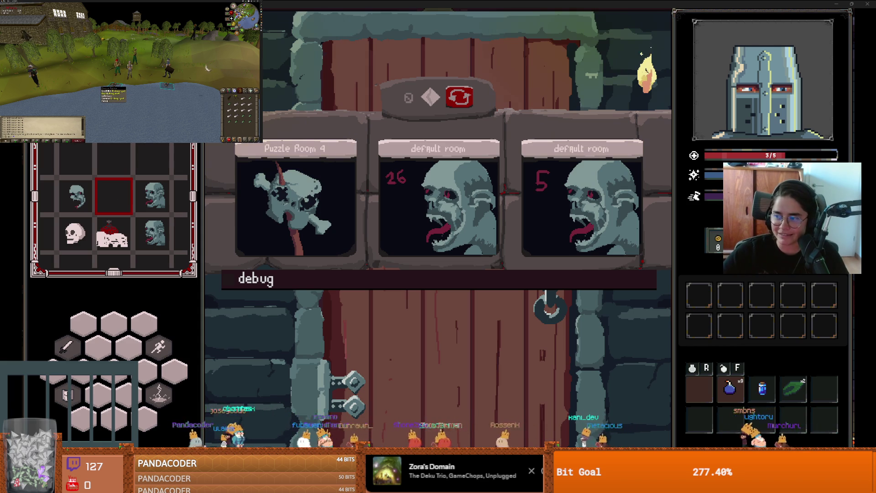
pyautogui.press('1')
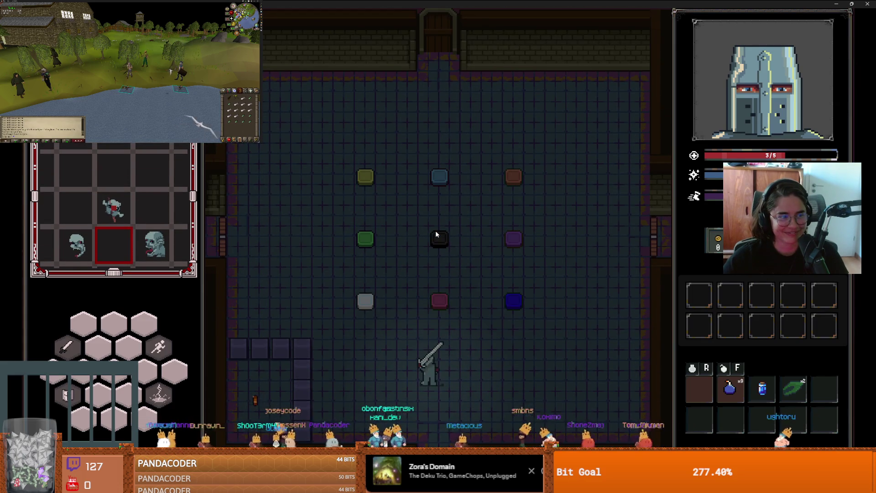
pyautogui.press('w')
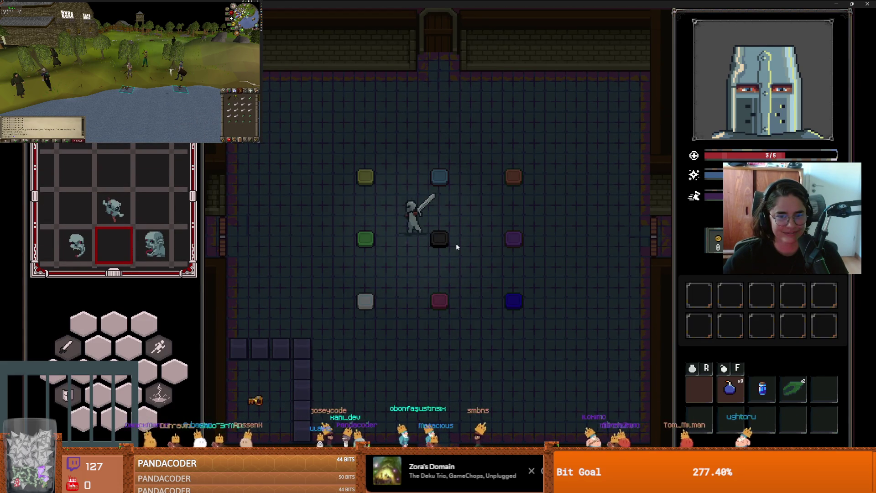
# - Open and close the pause menu, then return the game to windowed mode with F11
pyautogui.press('Escape')
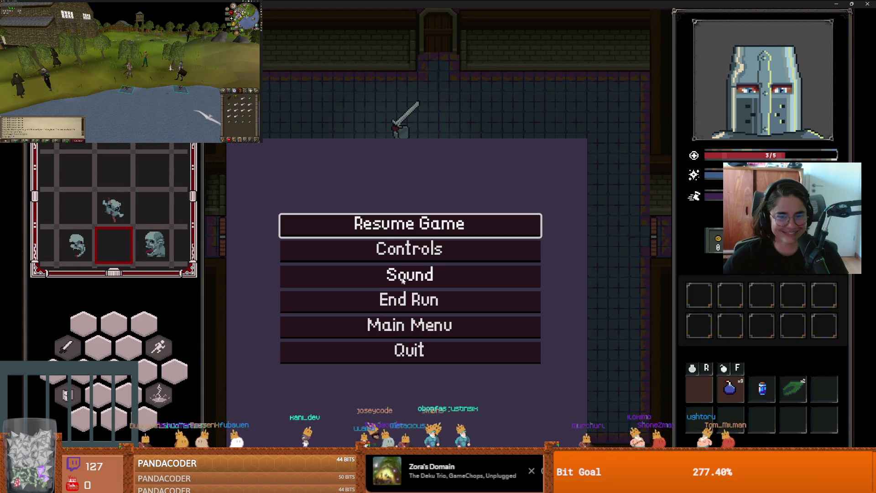
pyautogui.press('Escape')
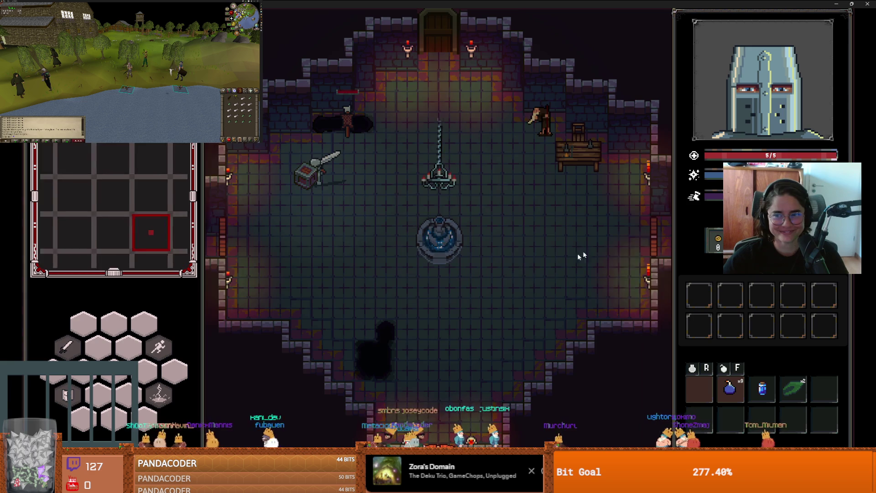
pyautogui.press('F11')
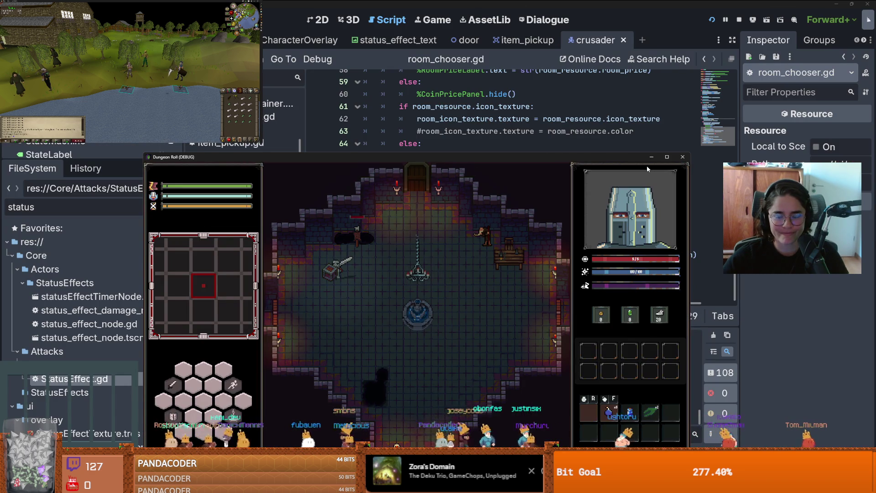
# - Close the running game window and save room_chooser.gd with Ctrl+S
pyautogui.click(682, 157)
pyautogui.click(582, 172)
pyautogui.hotkey('ctrl', 's')
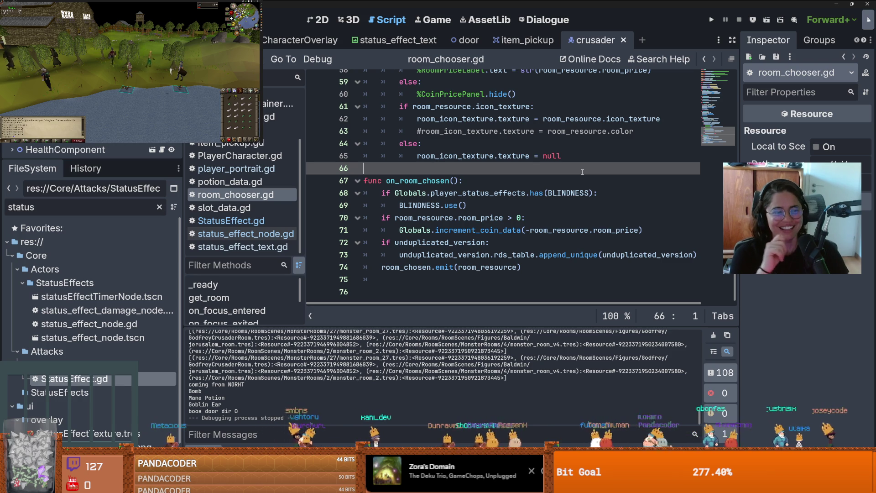
pyautogui.hotkey('ctrl', 's')
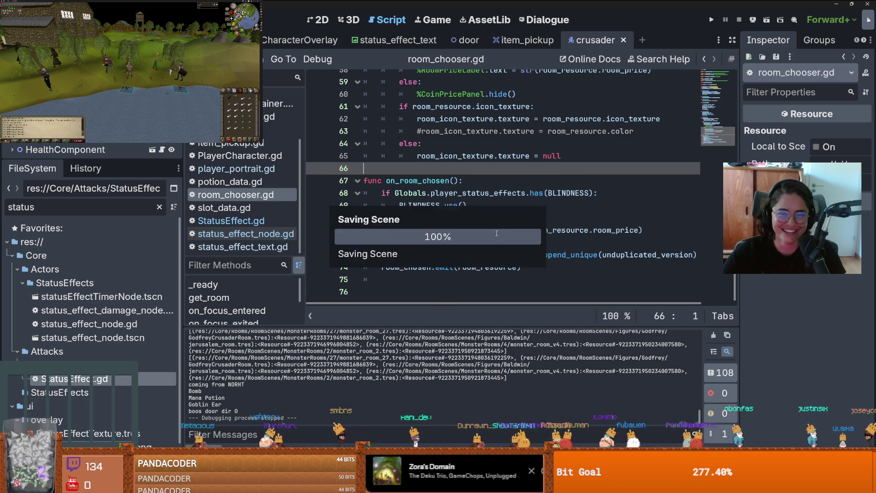
pyautogui.scroll(2, 508, 231)
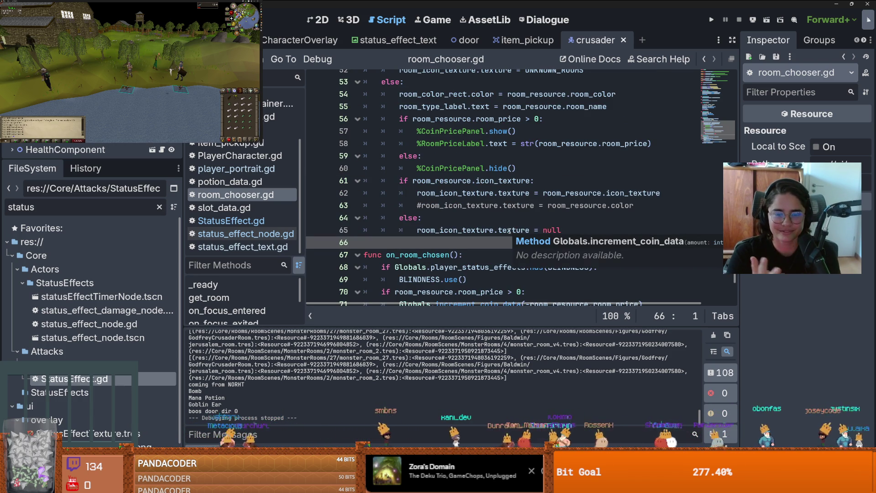
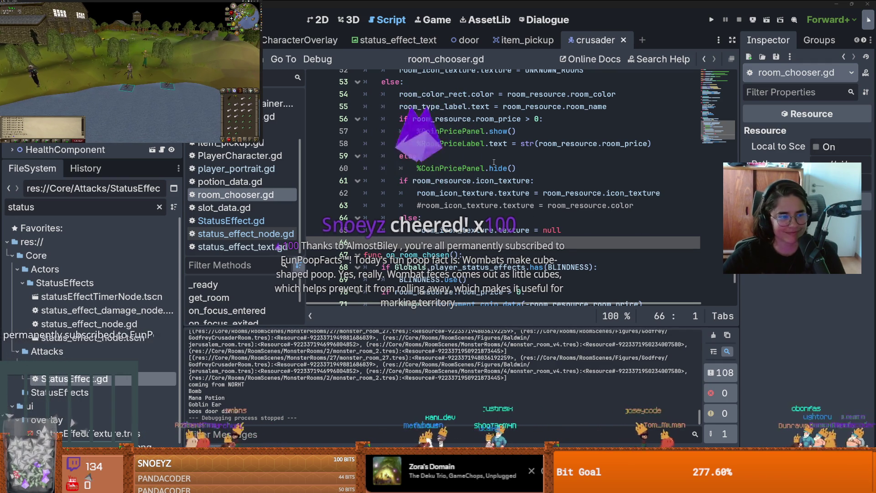
# - Indent the else on line 59 of room_chooser.gd under the room_price > 0 check
pyautogui.click(550, 156)
pyautogui.scroll(3, 551, 170)
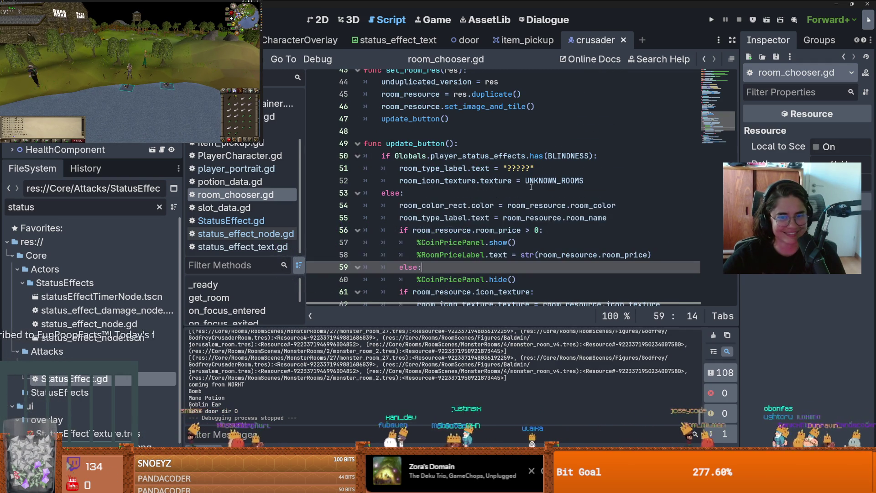
pyautogui.hotkey('ctrl', 's')
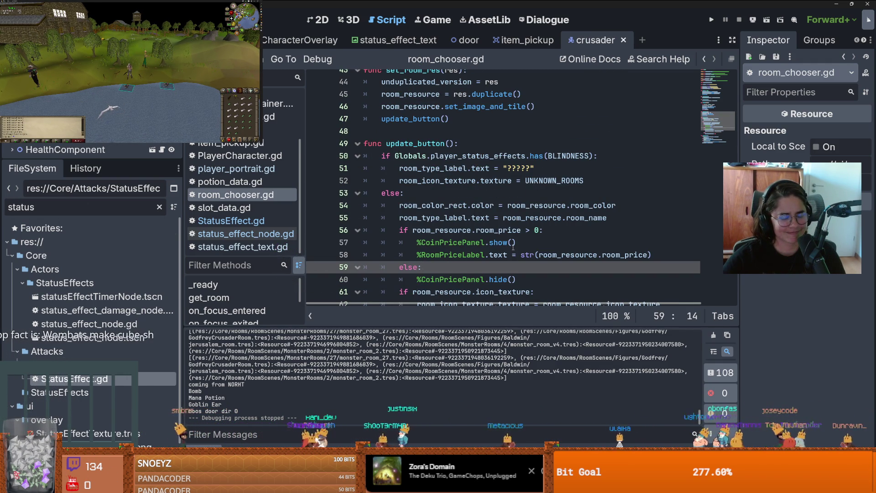
pyautogui.press('Tab')
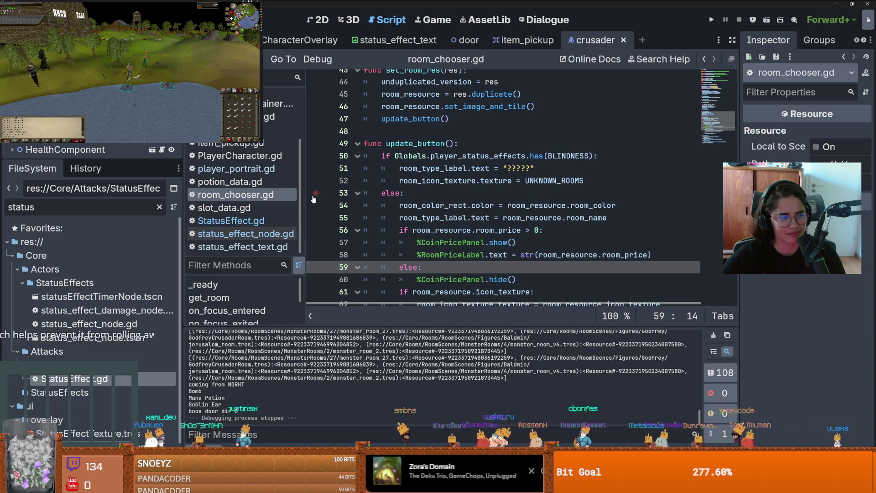
pyautogui.click(473, 219)
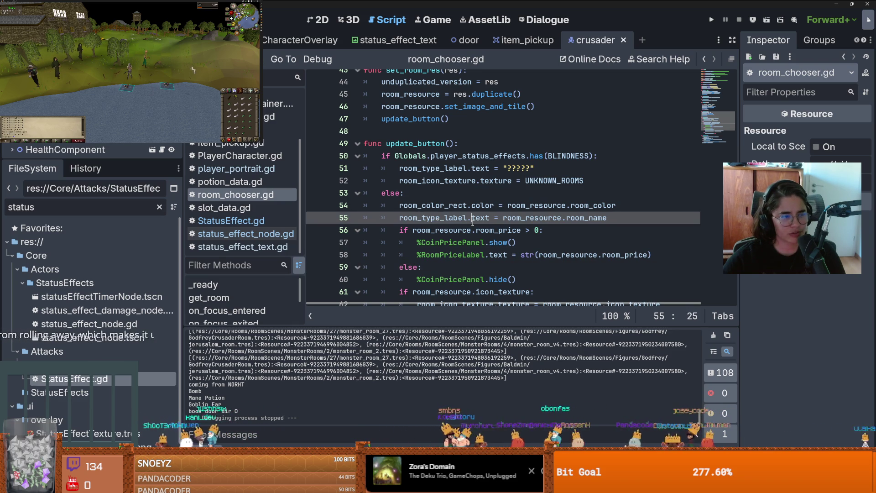
pyautogui.scroll(3, 472, 222)
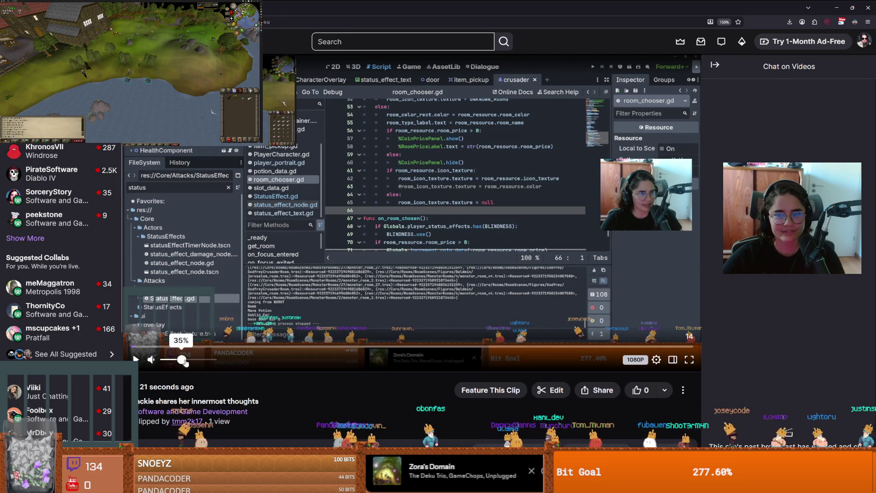
# - Play the Twitch clip to the end, then restore the browser to a smaller window
pyautogui.click(141, 360)
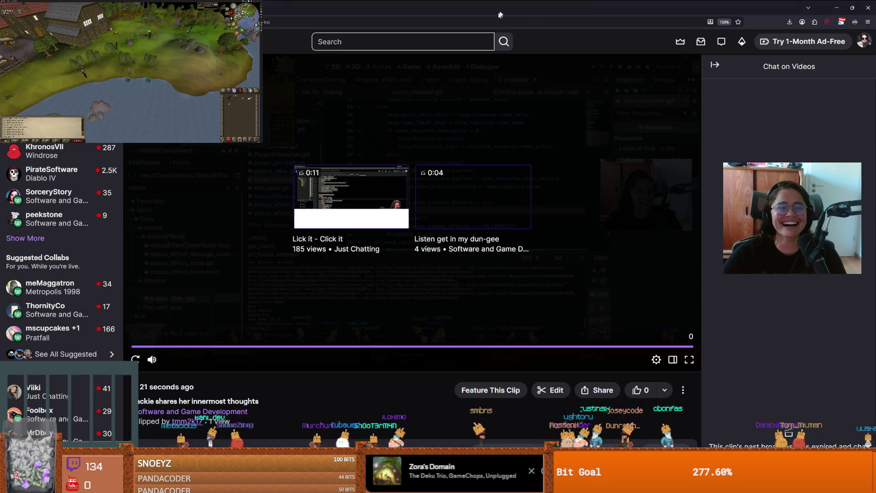
pyautogui.doubleClick(513, 3)
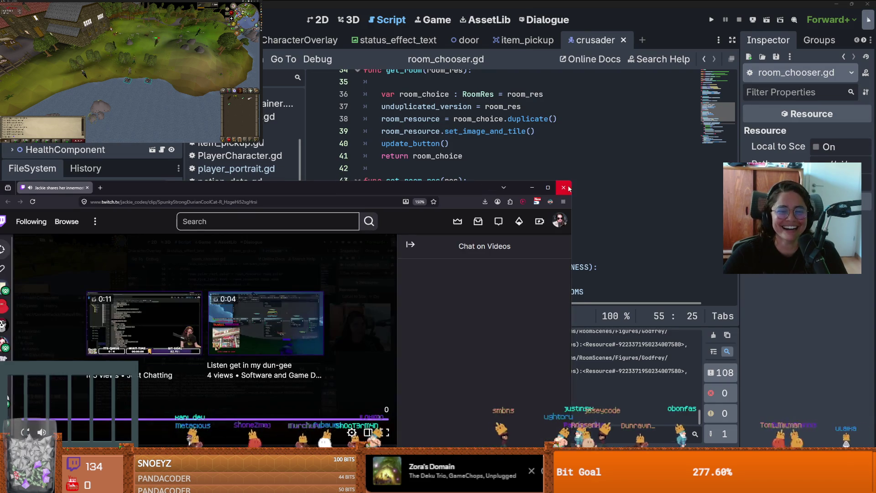
# - Close the browser and save room_chooser.gd back in the Godot script editor
pyautogui.click(564, 188)
pyautogui.click(562, 169)
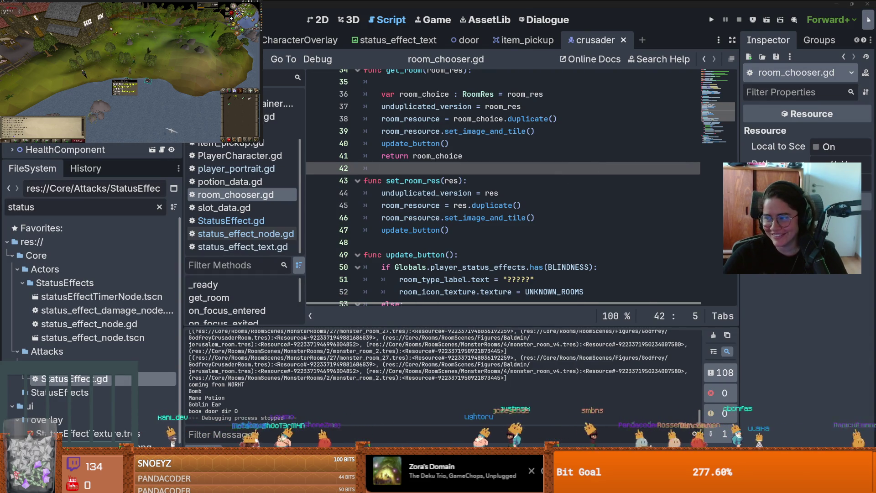
pyautogui.click(531, 196)
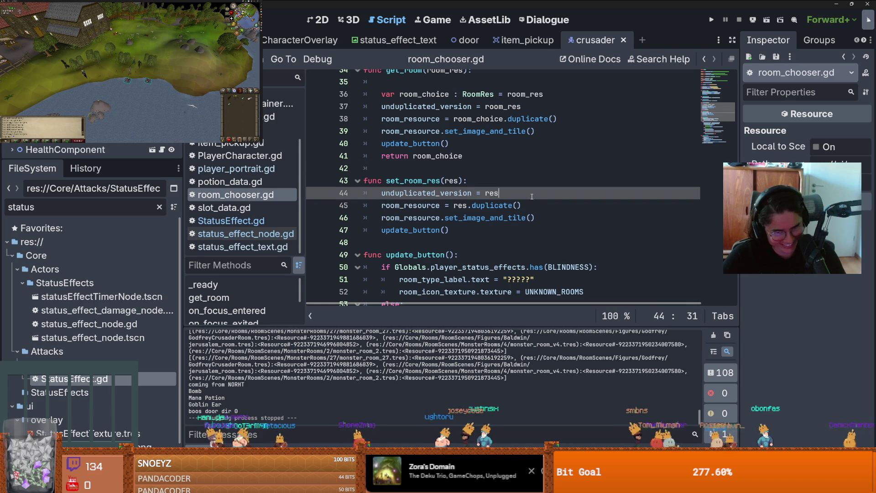
pyautogui.hotkey('ctrl', 's')
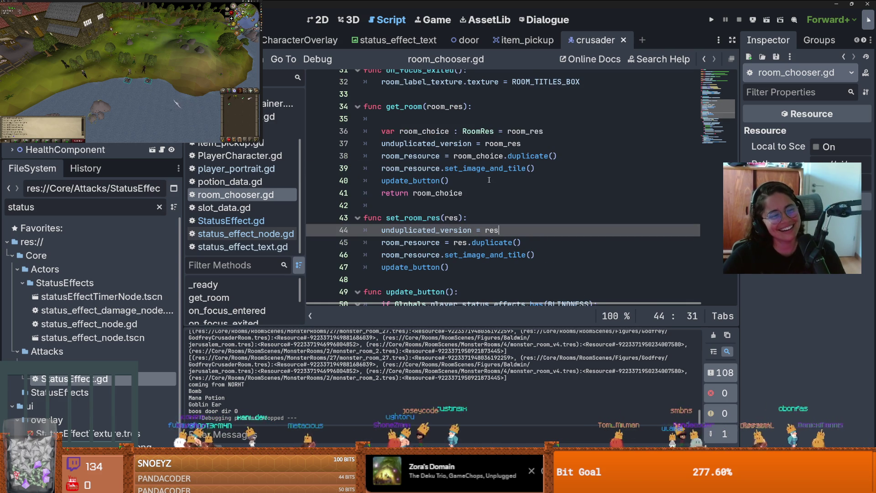
pyautogui.scroll(1, 483, 194)
pyautogui.click(480, 197)
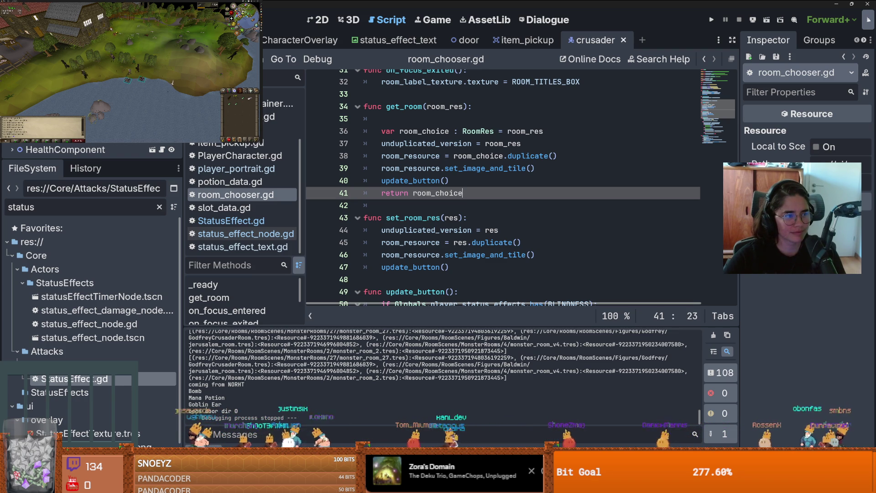
# - Delete the empty line 35 at the start of get_room and save the script
pyautogui.click(494, 216)
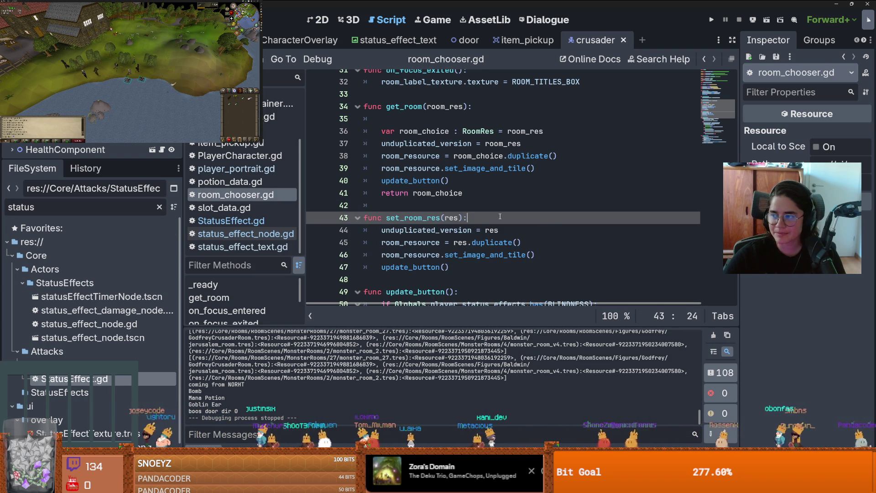
pyautogui.scroll(1, 440, 197)
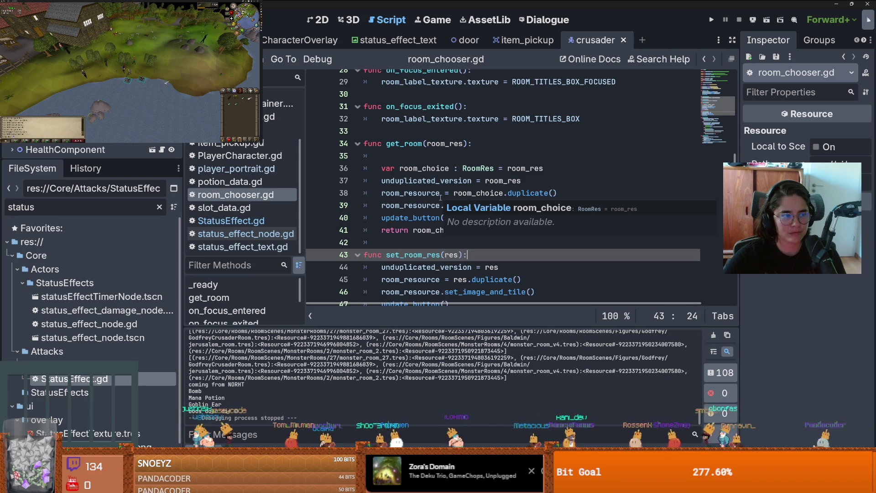
pyautogui.scroll(1, 440, 197)
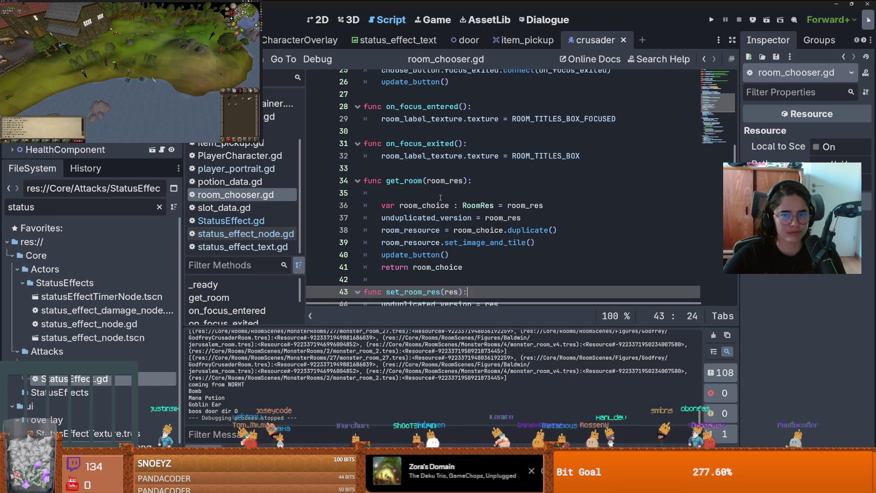
pyautogui.click(437, 195)
pyautogui.press('BackSpace')
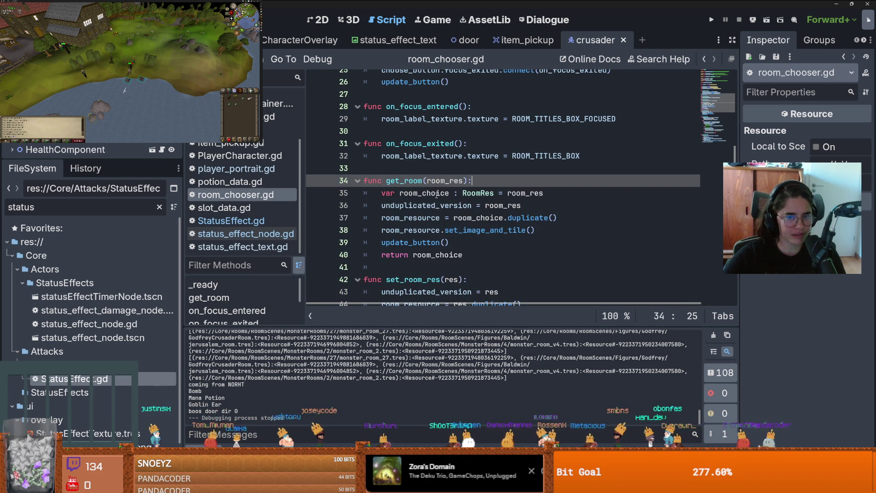
pyautogui.hotkey('ctrl', 's')
# - Save the script again and switch to GitHub Desktop's list of 9 pending changes
pyautogui.moveTo(448, 259); pyautogui.dragTo(423, 263)
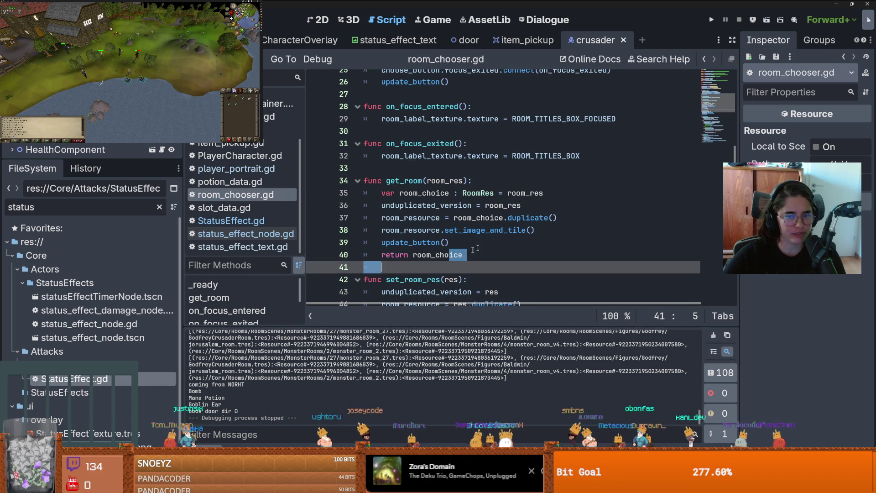
pyautogui.hotkey('ctrl', 's')
pyautogui.click(424, 264)
pyautogui.scroll(-1, 424, 263)
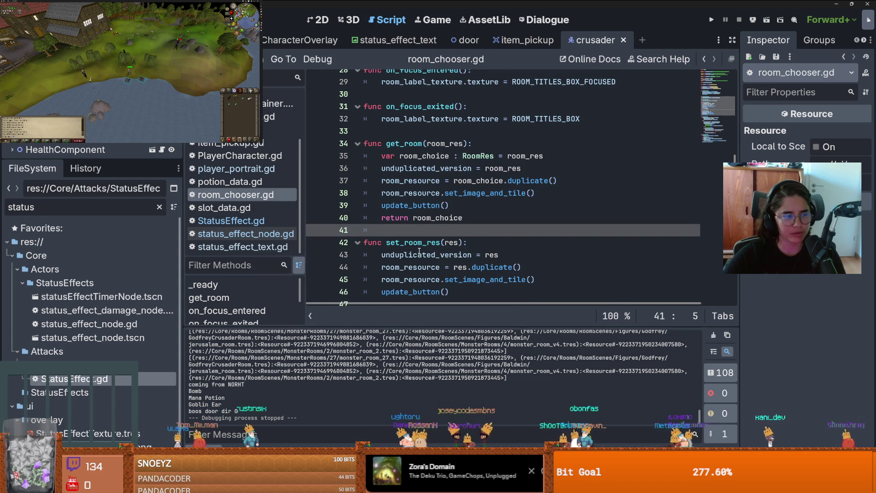
pyautogui.scroll(-5, 422, 248)
pyautogui.scroll(2, 428, 245)
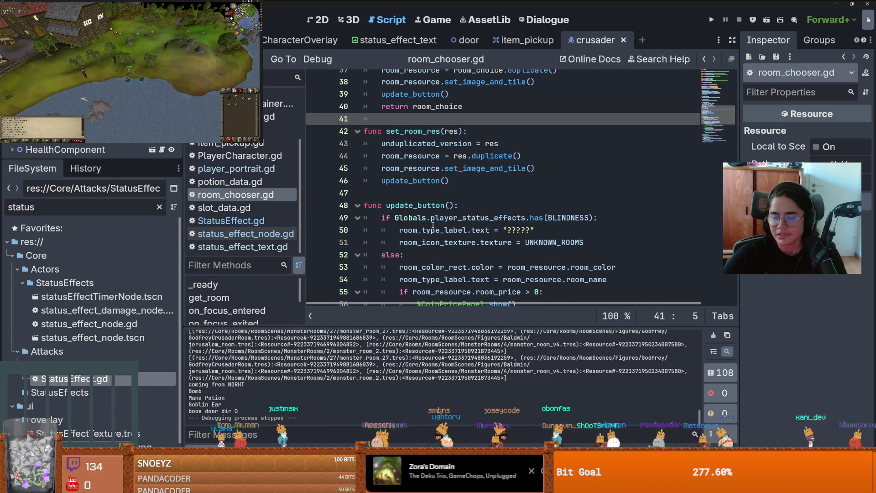
pyautogui.hotkey('alt', 'Tab')
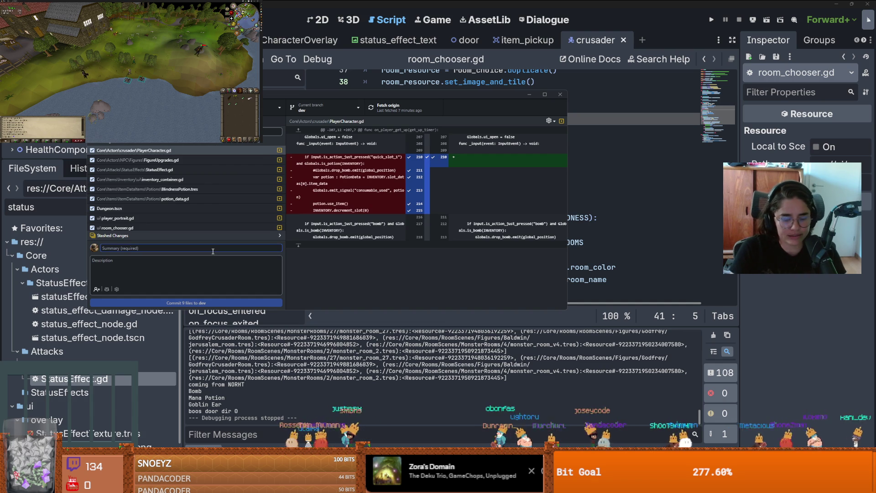
# - Commit the 9 files to dev with summary 'blindness status effect' and push to origin
pyautogui.click(213, 250)
pyautogui.write('blindness')
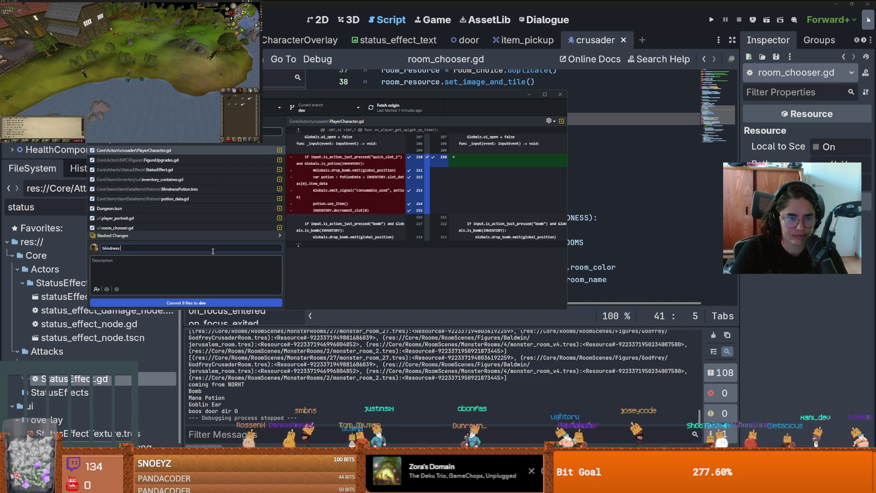
pyautogui.write(' status effect')
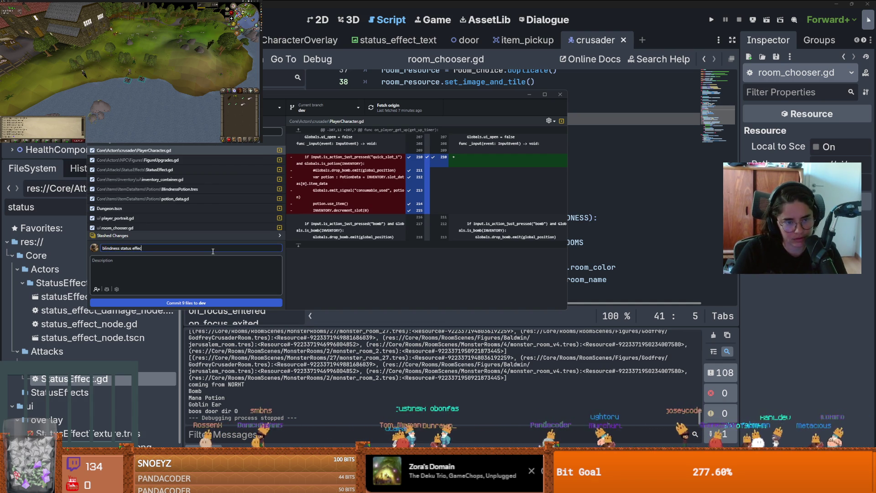
pyautogui.click(196, 303)
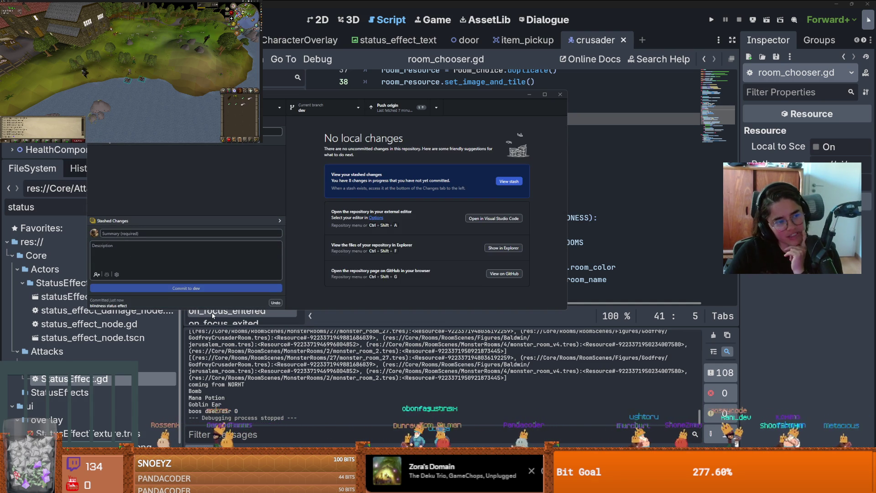
pyautogui.click(414, 110)
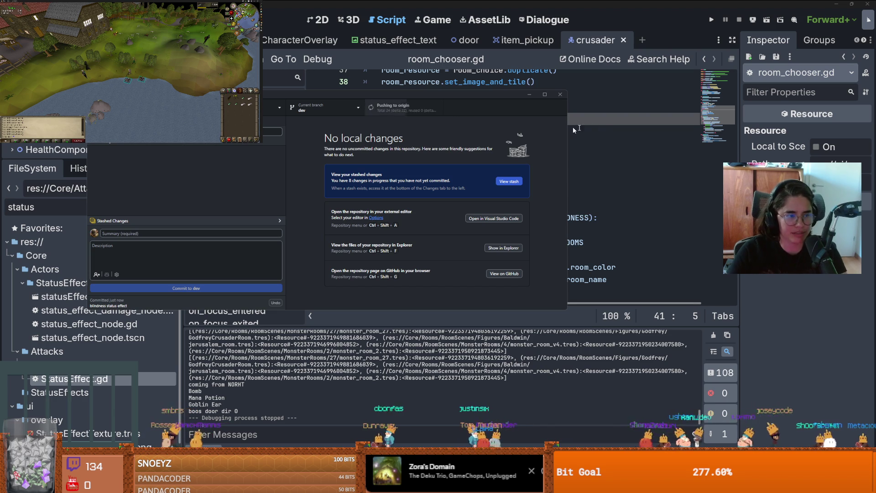
# - Return to the room_chooser.gd script in Godot and save with Ctrl+S
pyautogui.click(595, 143)
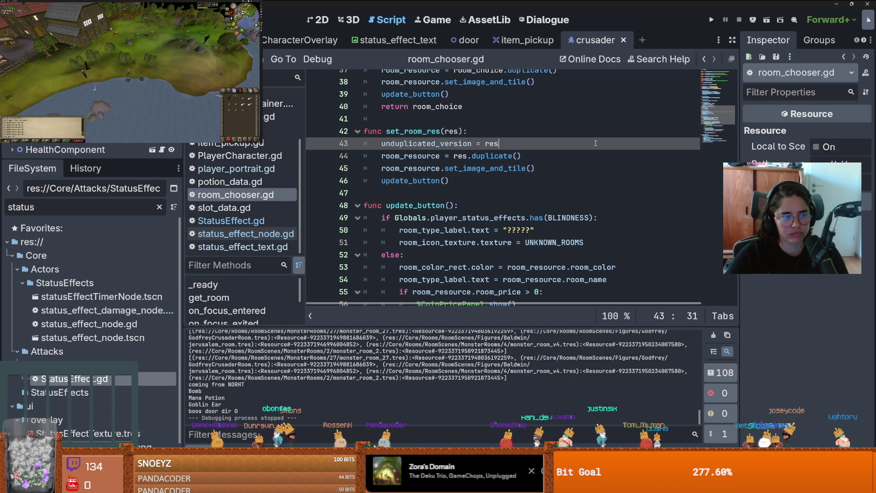
pyautogui.hotkey('ctrl', 's')
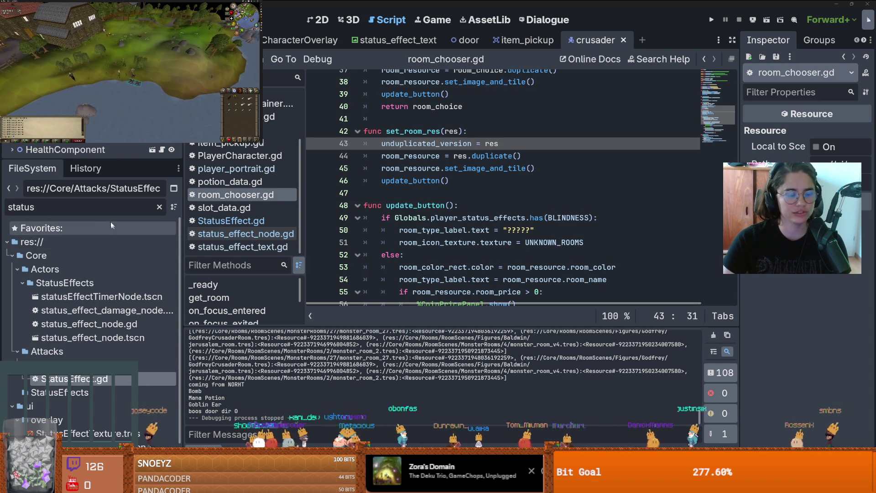
# - Clear the FileSystem filter and expand Core/StatusEffects and the Attacks folder
pyautogui.press('BackSpace')
pyautogui.press('BackSpace')
pyautogui.press('BackSpace')
pyautogui.scroll(-3, 120, 264)
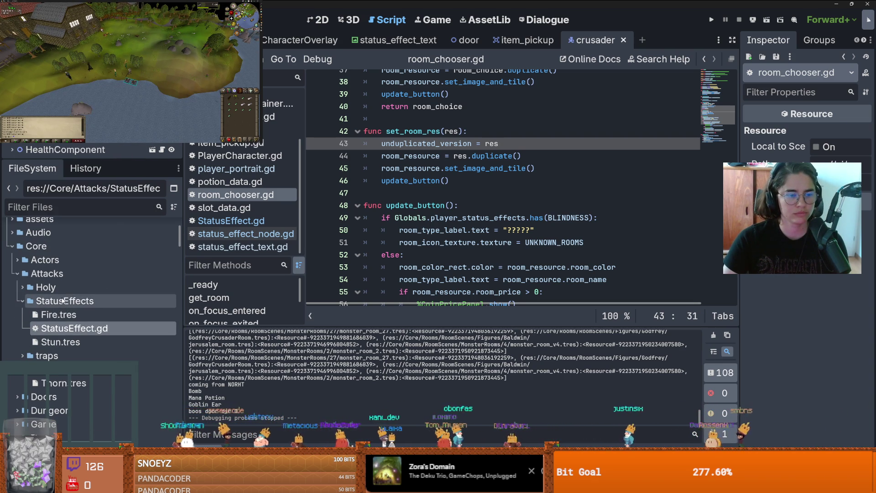
pyautogui.click(17, 274)
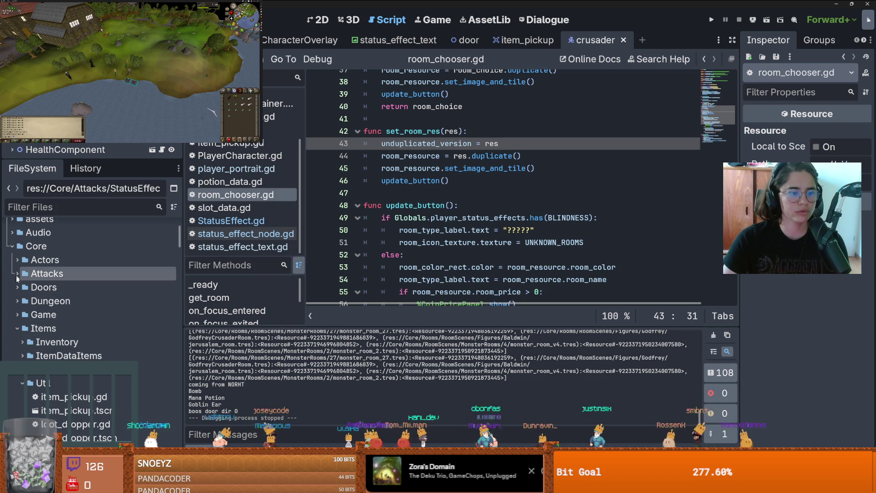
pyautogui.scroll(-2, 20, 383)
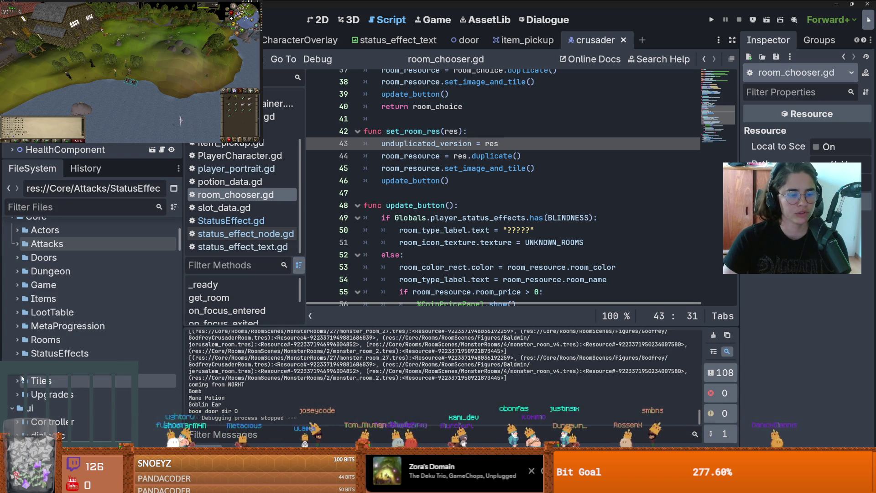
pyautogui.scroll(2, 22, 380)
pyautogui.scroll(-2, 20, 371)
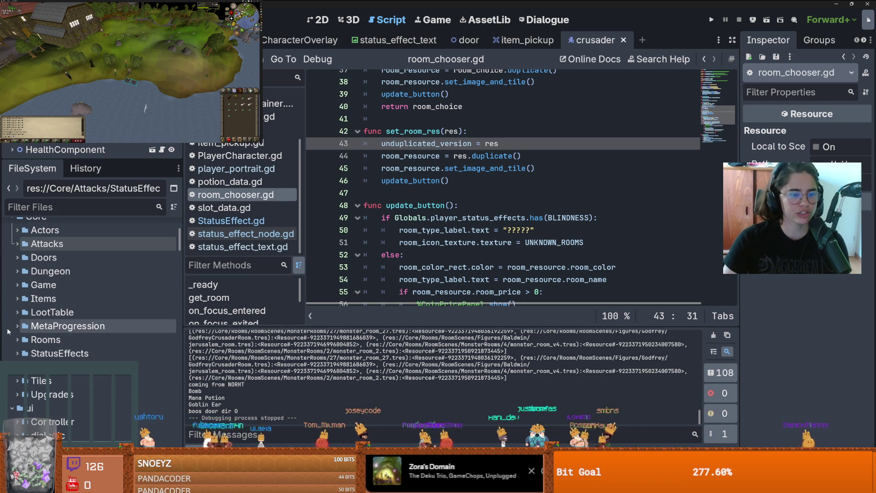
pyautogui.click(14, 355)
pyautogui.click(17, 244)
pyautogui.scroll(-1, 91, 315)
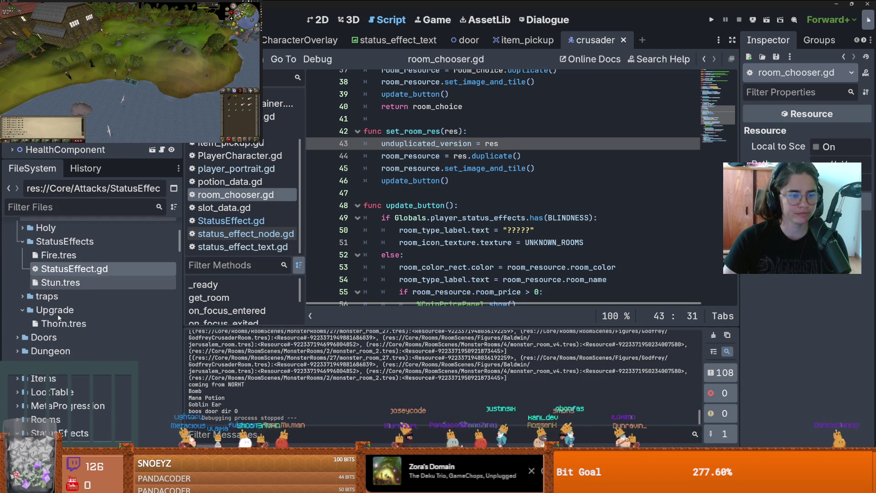
pyautogui.scroll(-1, 61, 411)
# - Move Blindness.tres and Madness.tres into Attacks/StatusEffects
pyautogui.click(59, 417)
pyautogui.keyDown('shift'); pyautogui.click(60, 431); pyautogui.keyUp('shift')
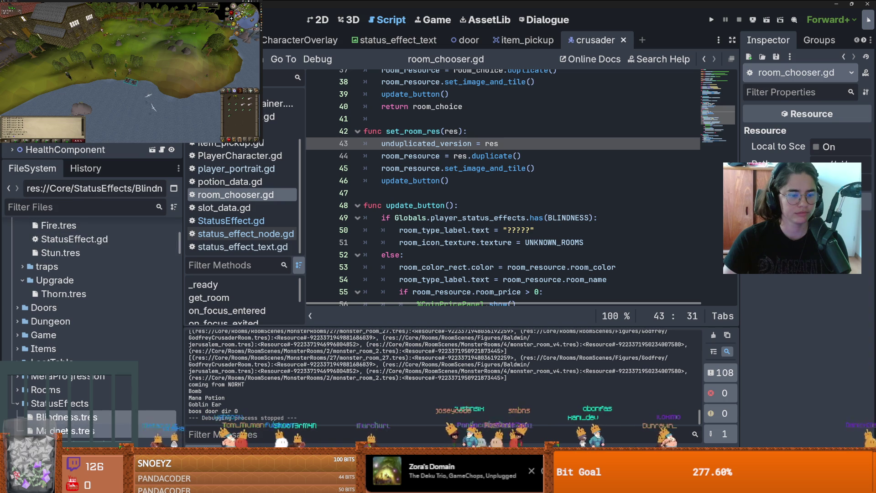
pyautogui.moveTo(59, 431)
pyautogui.mouseDown()
pyautogui.moveTo(104, 308)
pyautogui.moveTo(88, 249)
pyautogui.moveTo(32, 240)
pyautogui.mouseUp()
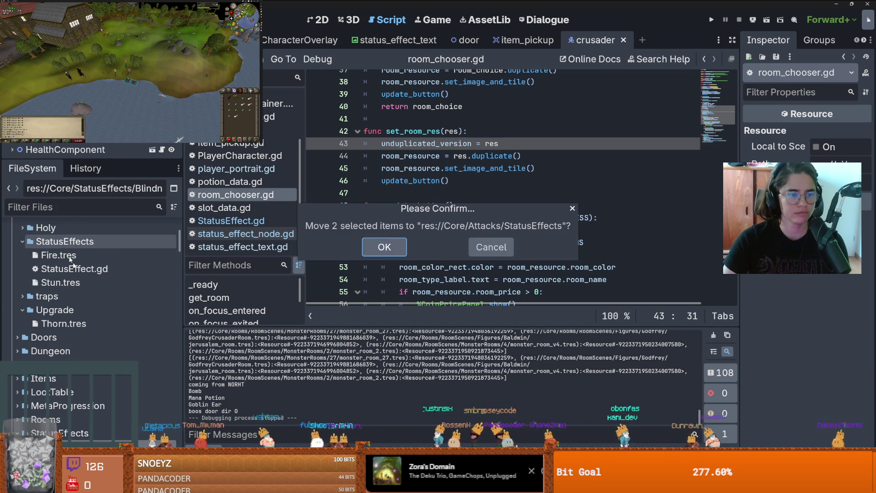
pyautogui.click(384, 251)
pyautogui.click(382, 243)
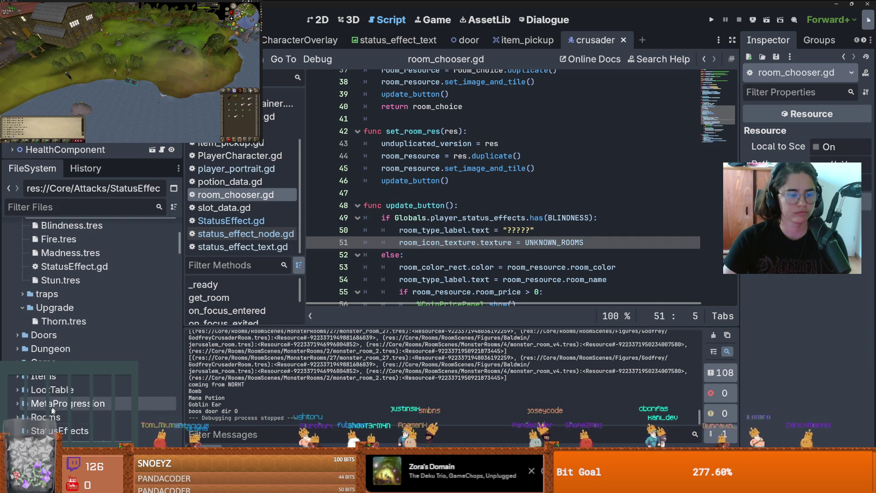
# - Delete the old, now-empty Core/StatusEffects folder
pyautogui.rightClick(73, 431)
pyautogui.click(75, 406)
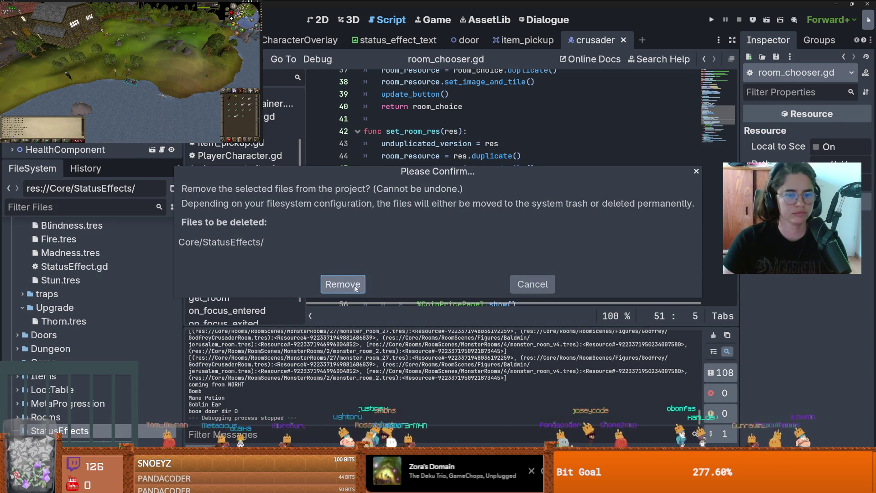
pyautogui.press('Return')
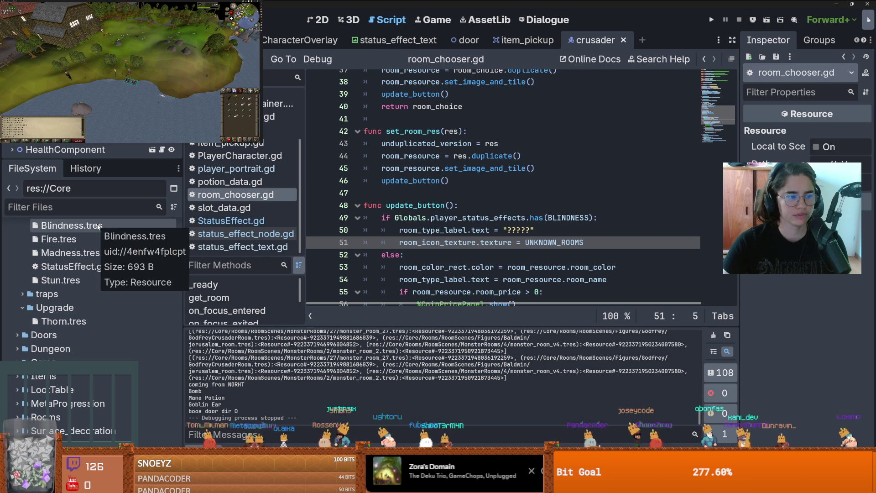
# - Start creating a new resource in the Attacks/StatusEffects folder
pyautogui.rightClick(64, 270)
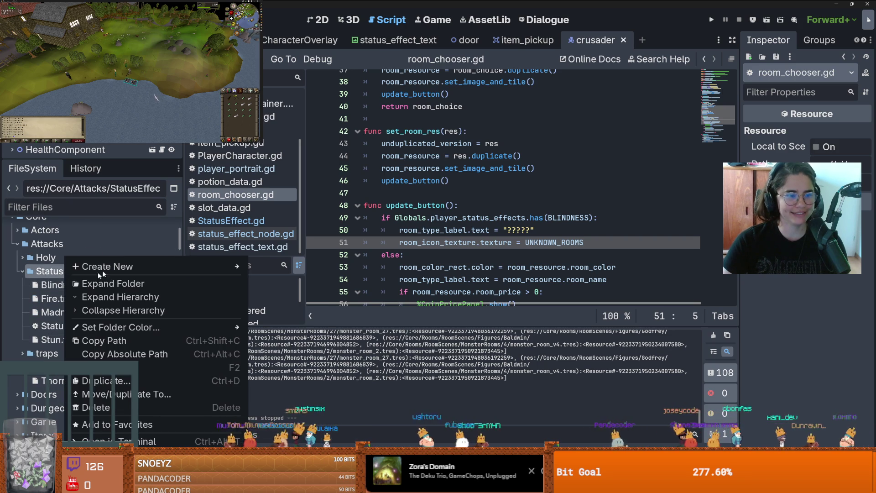
pyautogui.moveTo(178, 273)
pyautogui.click(287, 307)
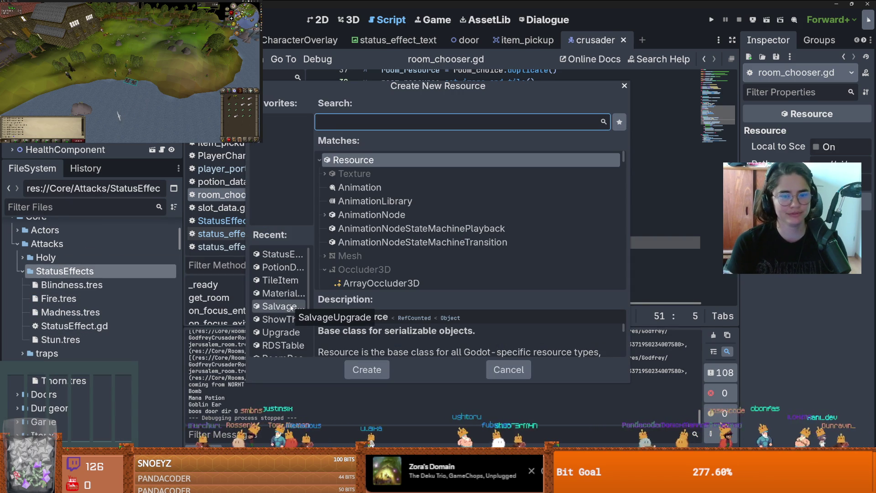
# - Create a StatusEffect resource and save it as Slowness.tres
pyautogui.write('sta')
pyautogui.press('Return')
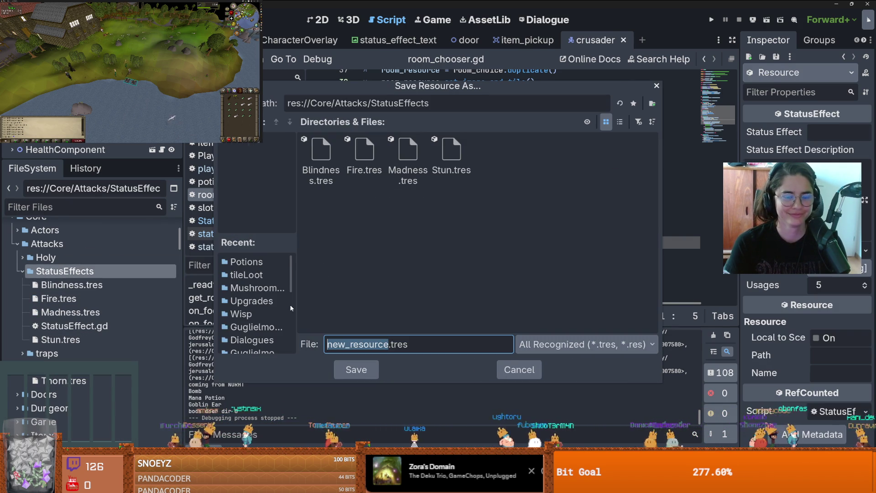
pyautogui.write('Slowness')
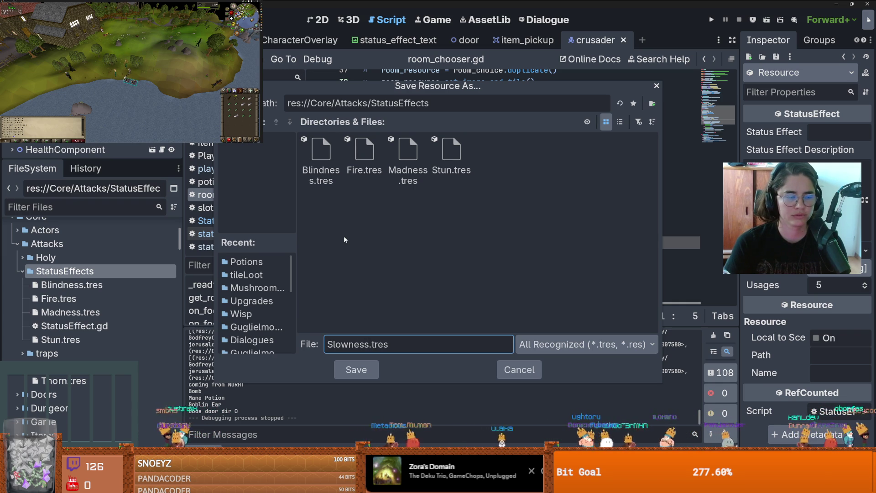
pyautogui.press('Return')
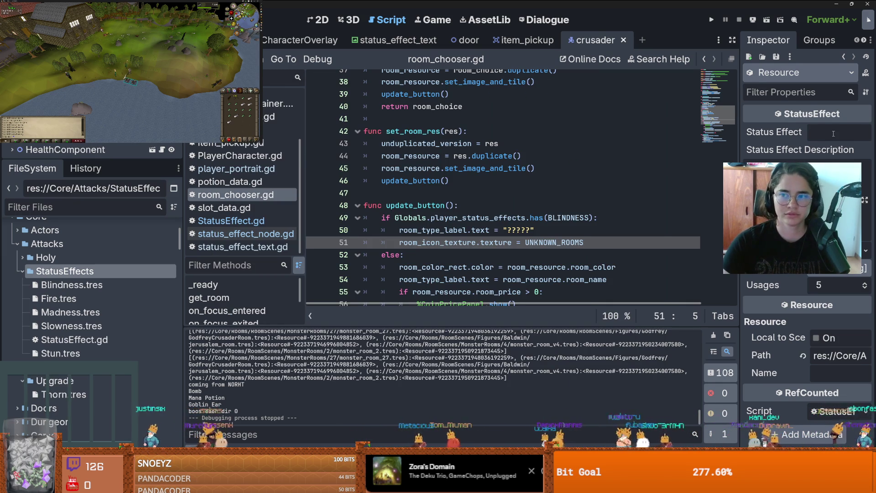
# - Set the Status Effect Name of Slowness.tres to Slow in the Inspector
pyautogui.click(833, 133)
pyautogui.write('Slow')
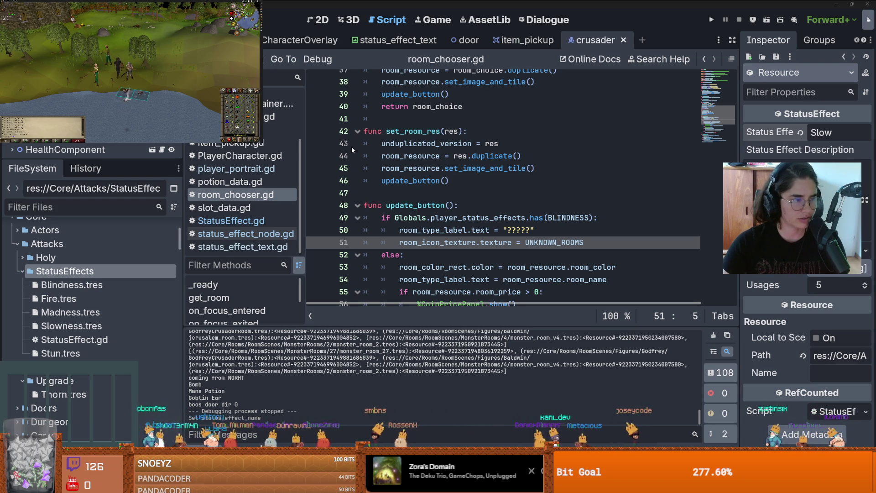
pyautogui.click(437, 184)
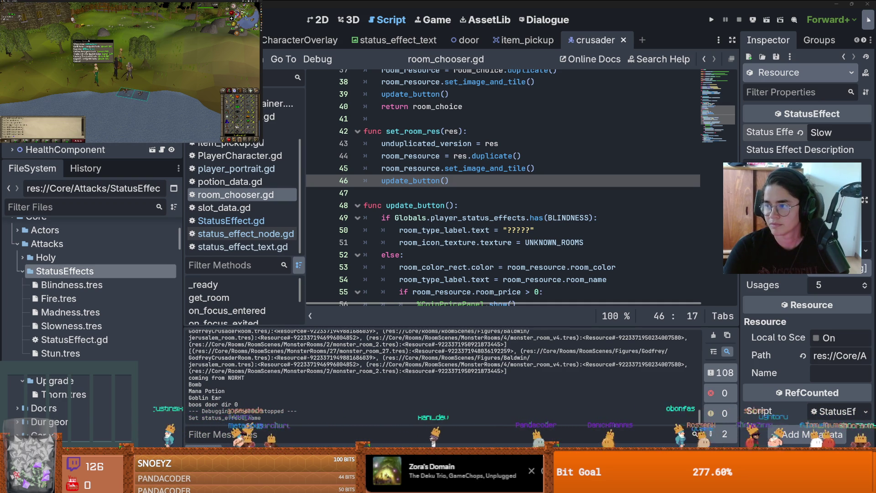
# - Review room_chooser.gd's update and on_room_chosen logic, then save the scene
pyautogui.click(496, 245)
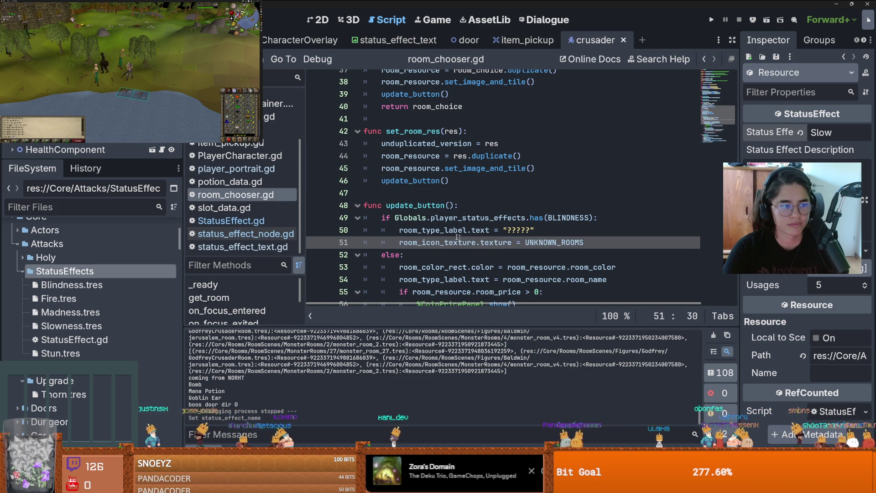
pyautogui.moveTo(445, 231)
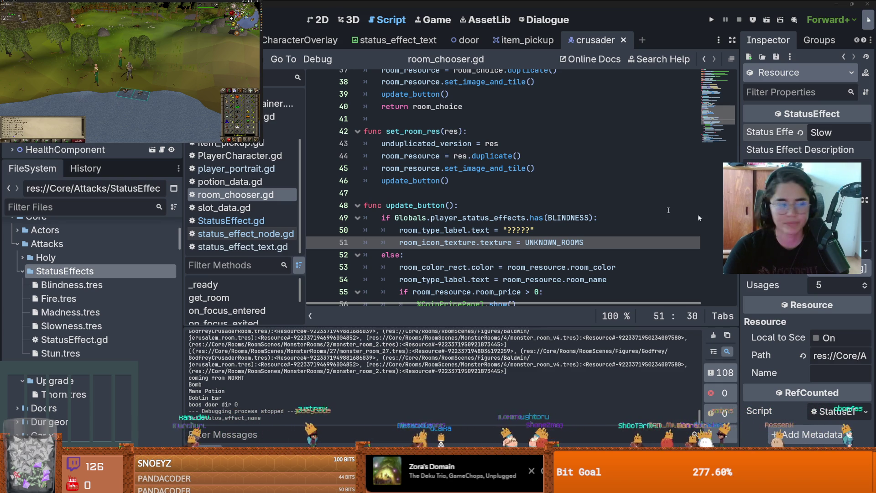
pyautogui.scroll(3, 440, 183)
pyautogui.scroll(-8, 429, 182)
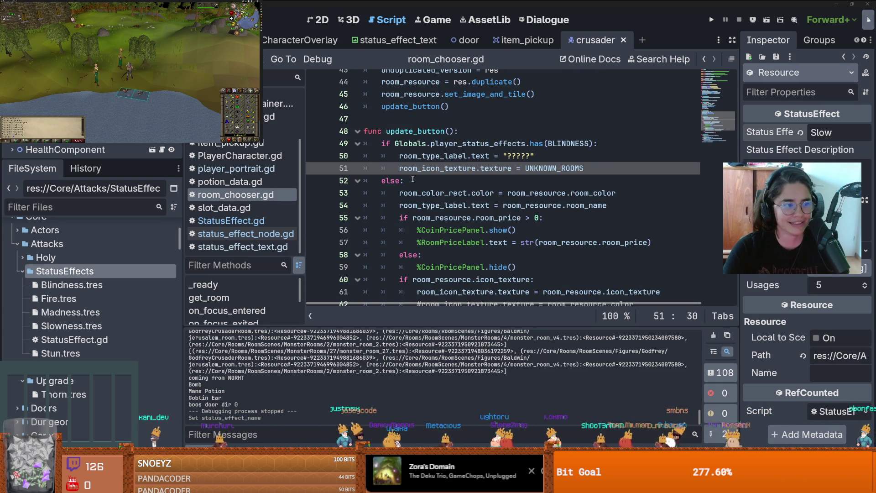
pyautogui.scroll(-1, 413, 180)
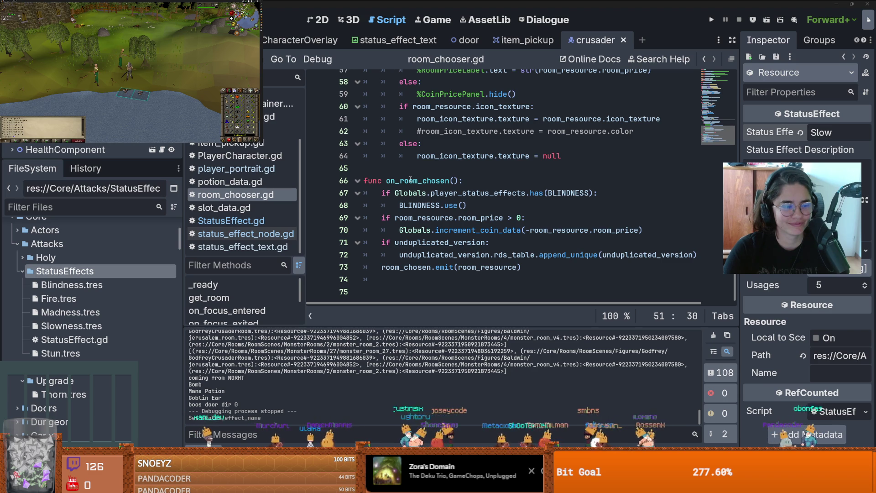
pyautogui.click(487, 180)
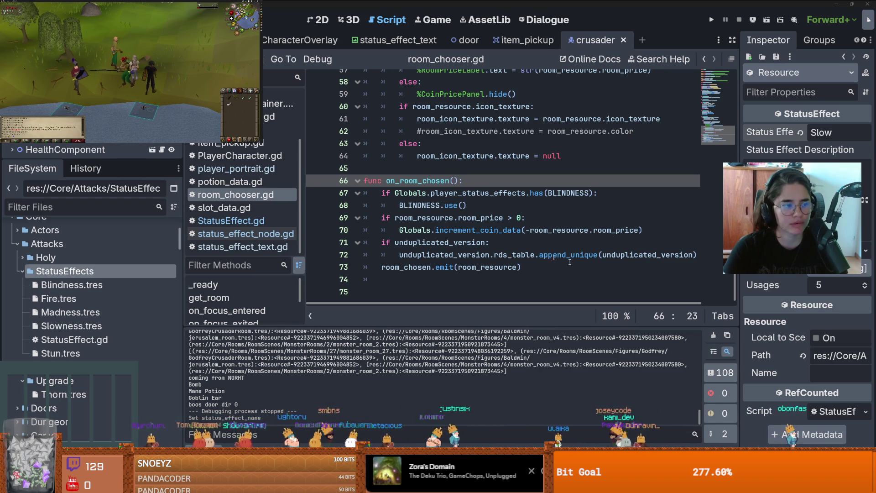
pyautogui.hotkey('ctrl', 's')
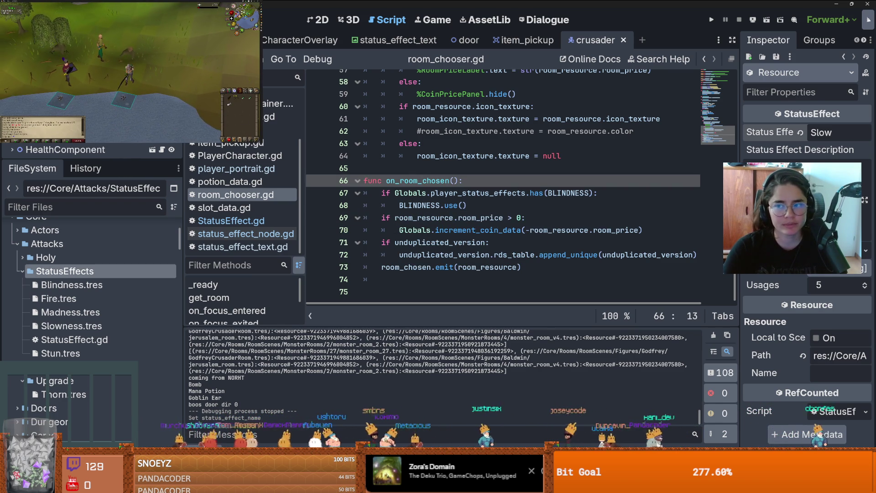
# - Change the Status Effect Name to Slowness and widen the Inspector panel
pyautogui.click(783, 132)
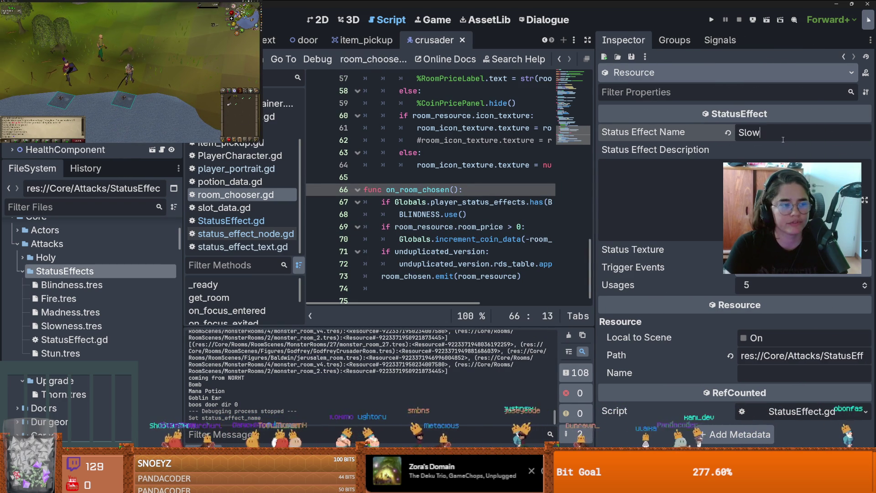
pyautogui.write('ness')
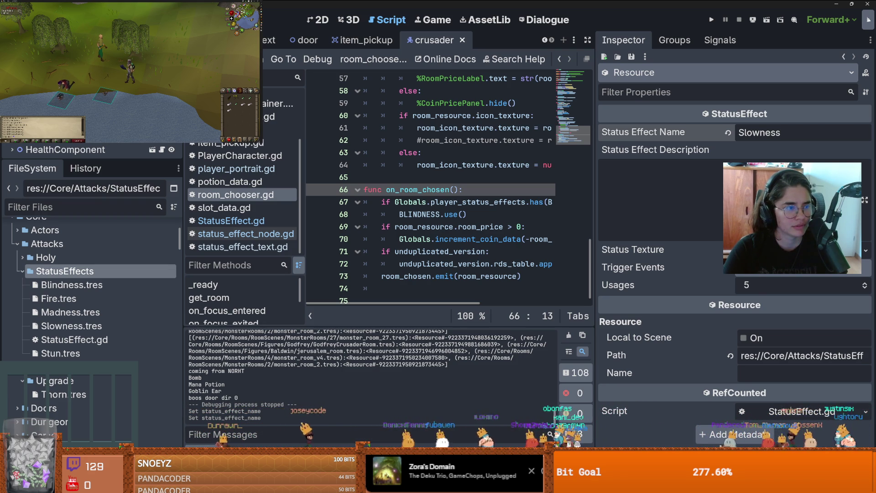
pyautogui.doubleClick(424, 226)
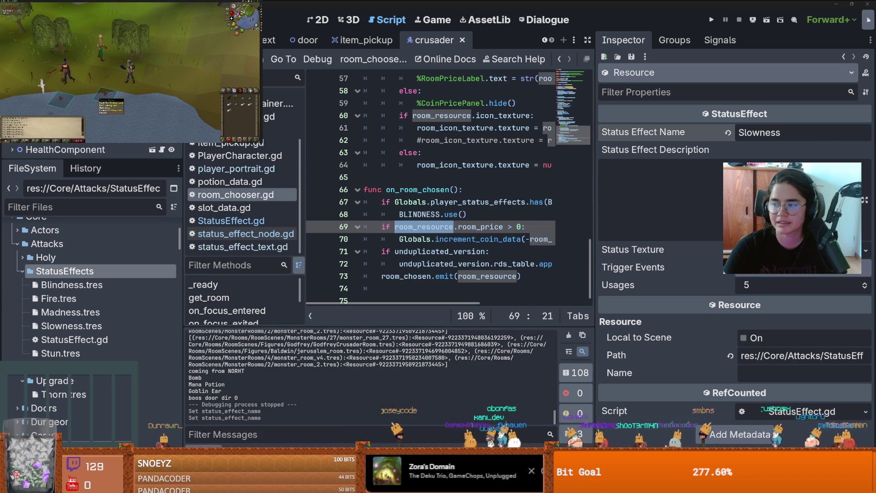
pyautogui.moveTo(595, 227); pyautogui.dragTo(477, 226)
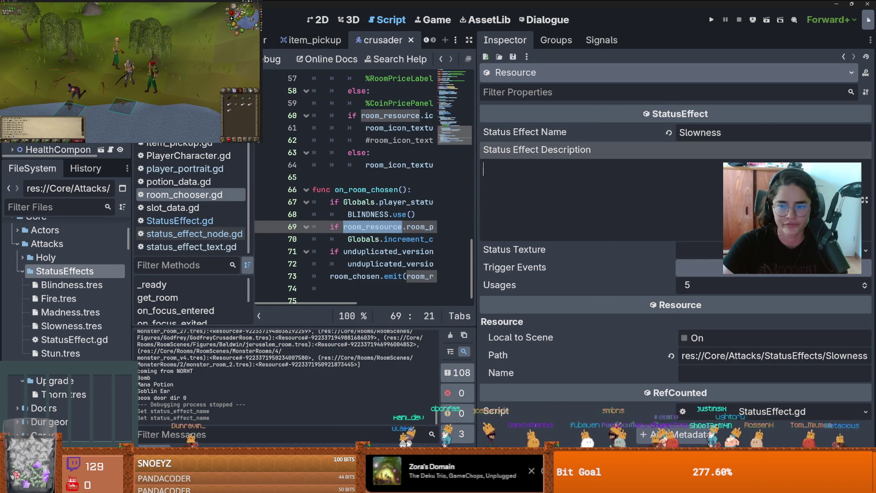
# - Make Slowness's Status Texture a new AtlasTexture using the StatusEffectTexture sprite sheet
pyautogui.click(865, 250)
pyautogui.click(816, 284)
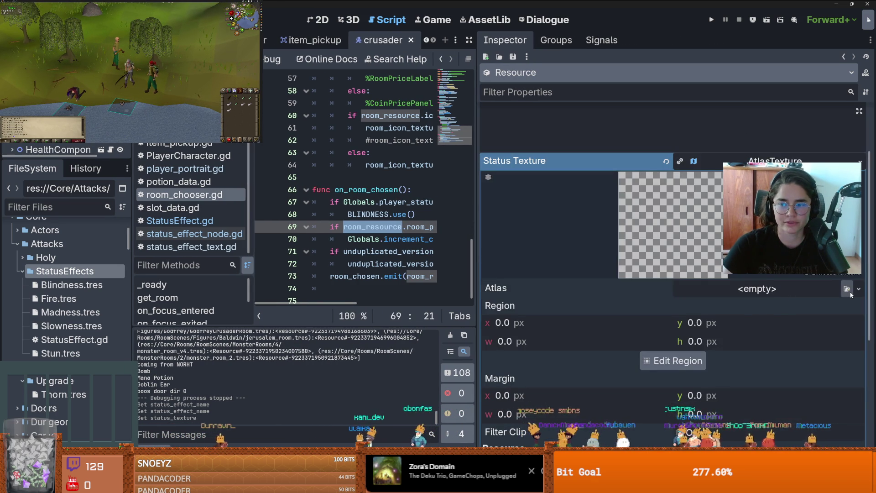
pyautogui.click(858, 289)
pyautogui.click(752, 431)
pyautogui.write('statu')
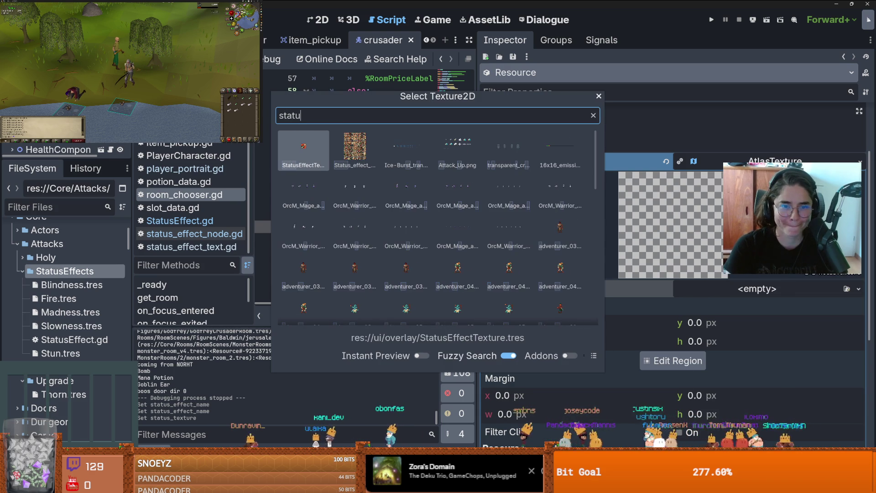
pyautogui.press('Right')
pyautogui.press('Return')
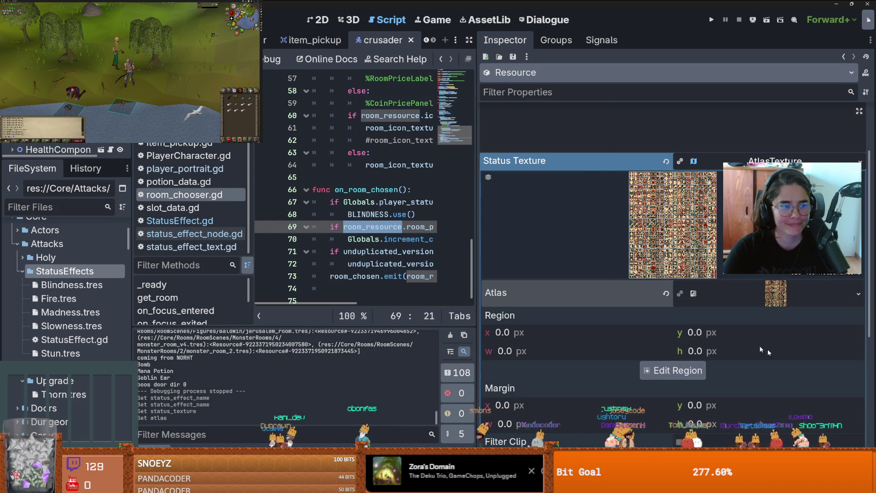
# - Open the Region Editor for the Slowness atlas texture, enlarged and zoomed on the icon sheet
pyautogui.click(684, 368)
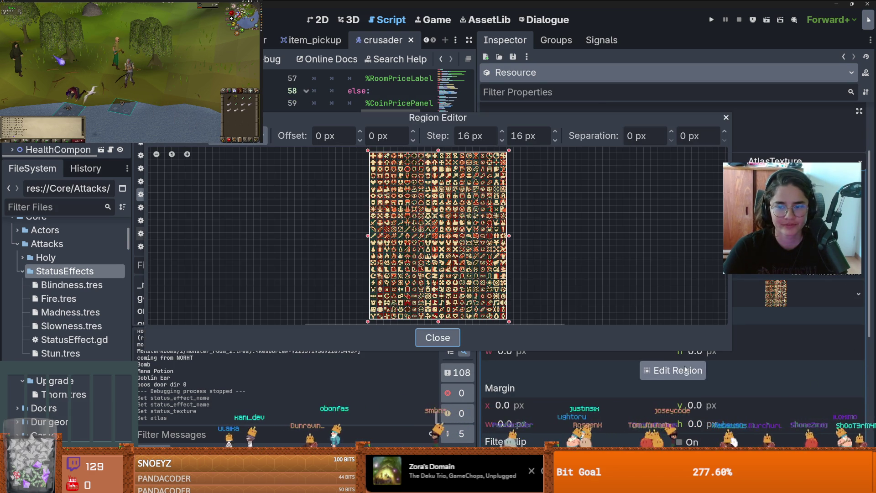
pyautogui.scroll(2, 456, 233)
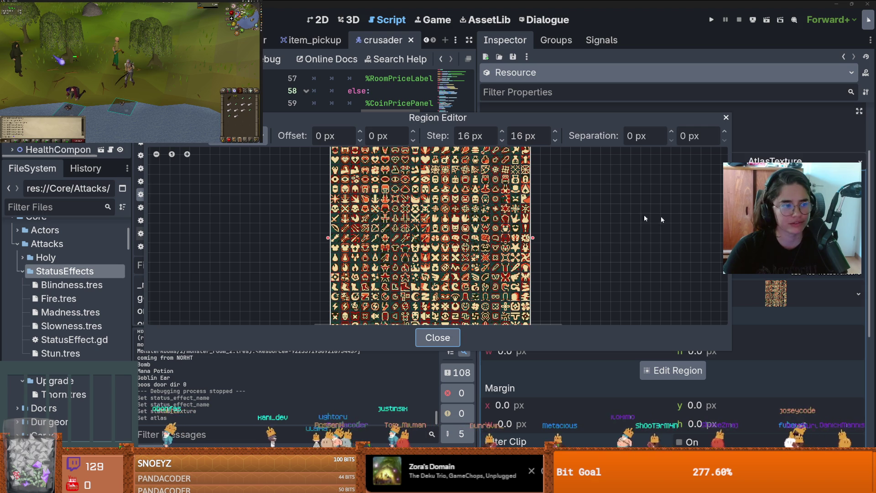
pyautogui.scroll(2, 467, 292)
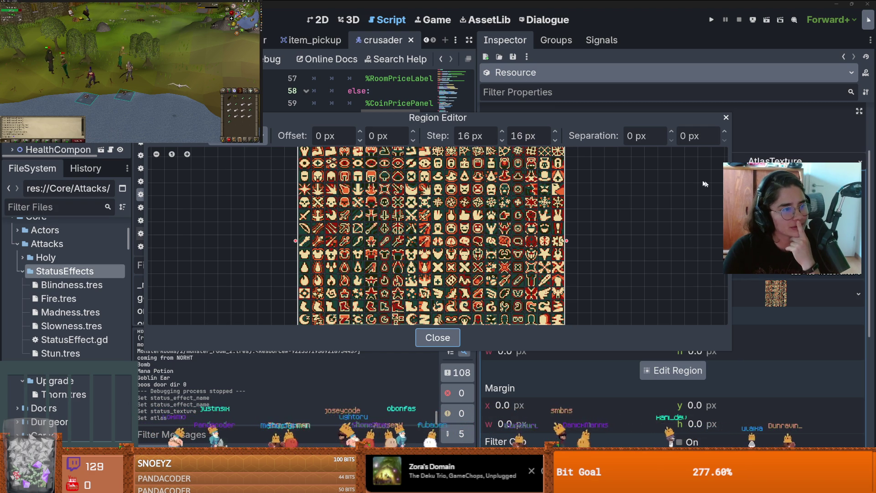
pyautogui.scroll(1, 574, 197)
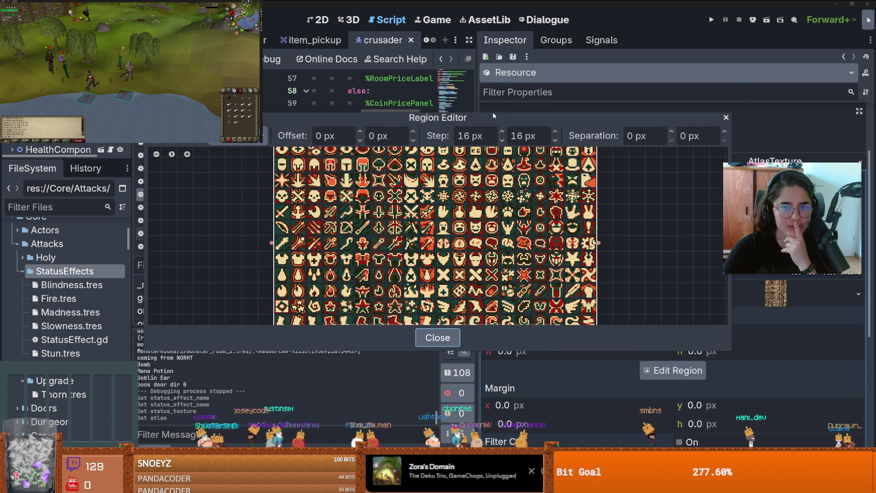
pyautogui.moveTo(493, 115)
pyautogui.mouseDown()
pyautogui.moveTo(498, 27)
pyautogui.moveTo(431, 167)
pyautogui.moveTo(428, 201)
pyautogui.mouseUp()
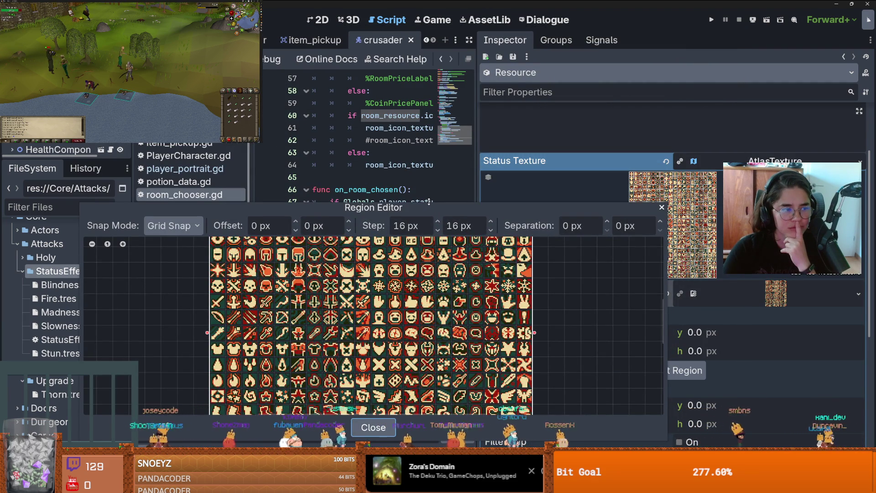
pyautogui.moveTo(428, 201); pyautogui.dragTo(457, 13)
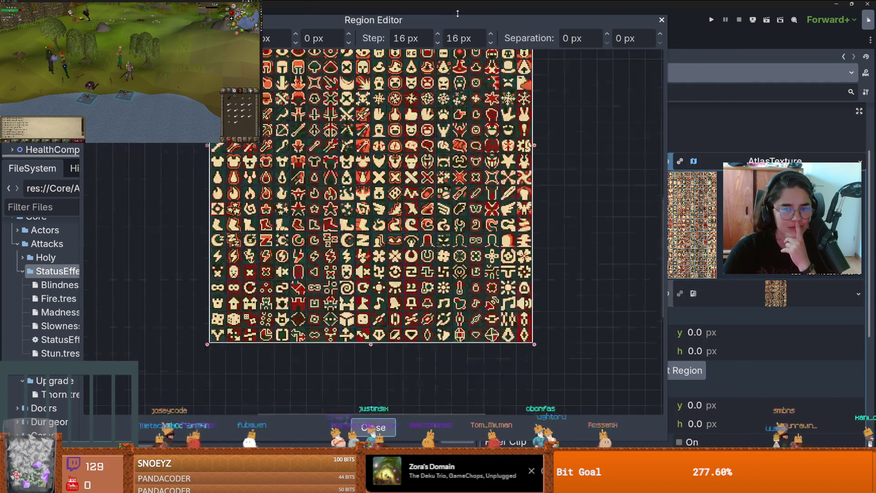
pyautogui.scroll(3, 380, 195)
pyautogui.scroll(-1, 375, 191)
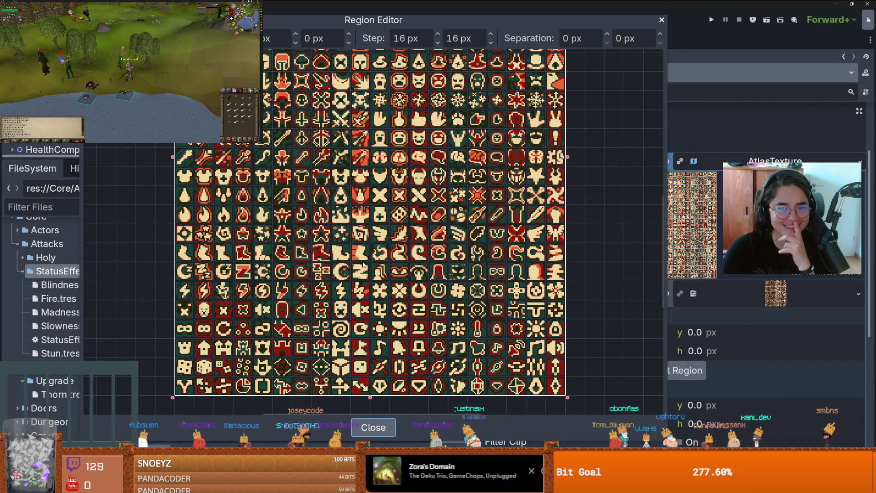
pyautogui.scroll(1, 452, 253)
pyautogui.scroll(-2, 433, 246)
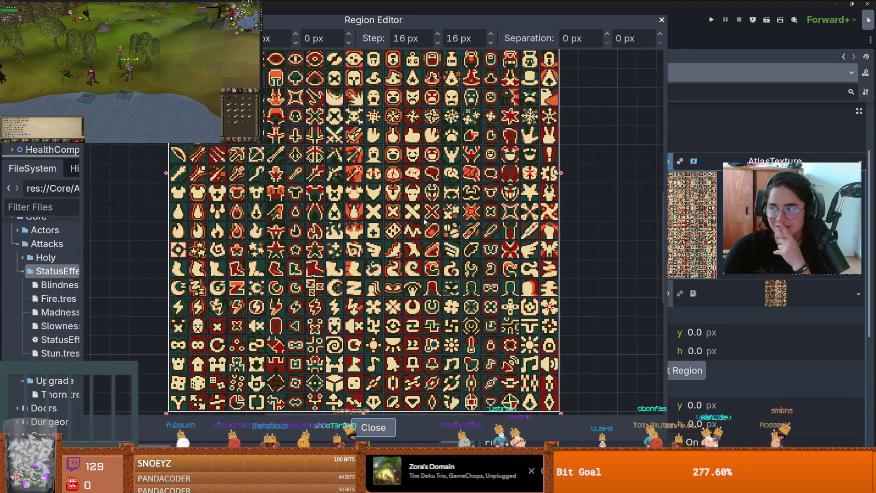
pyautogui.scroll(2, 424, 222)
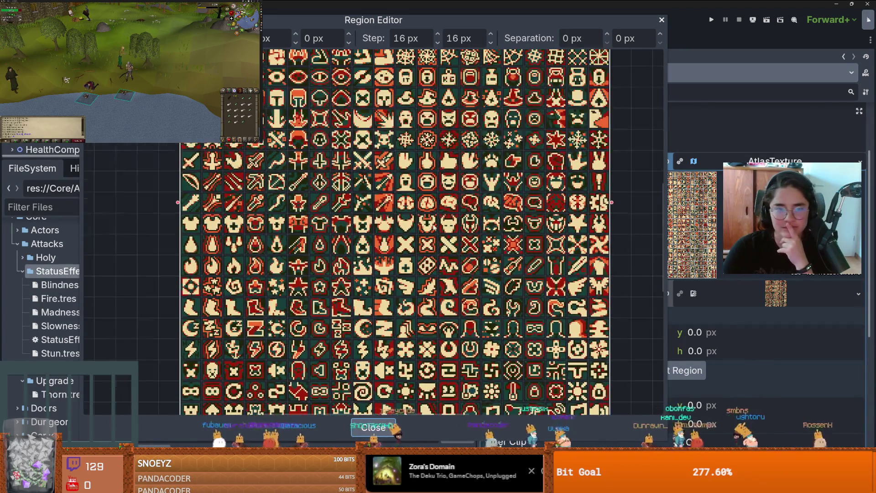
pyautogui.scroll(2, 297, 246)
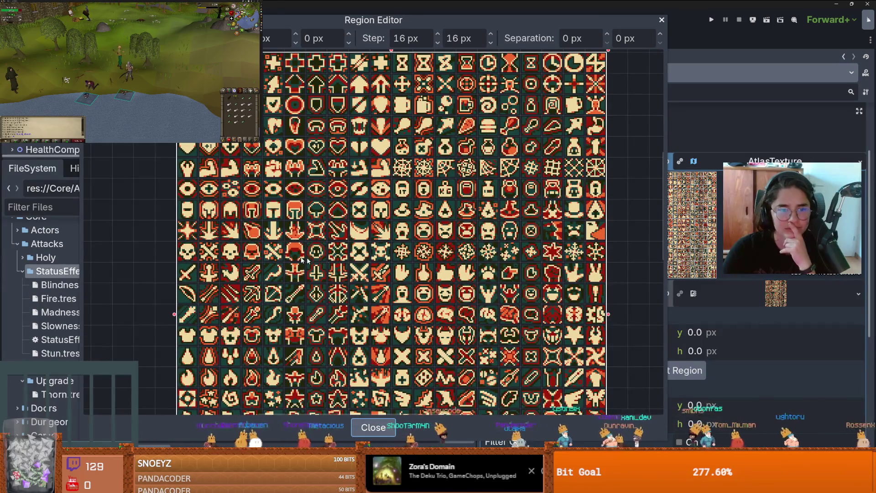
# - Pick the boot icon cell (16 px region at y 272) and close the Region Editor
pyautogui.click(483, 245)
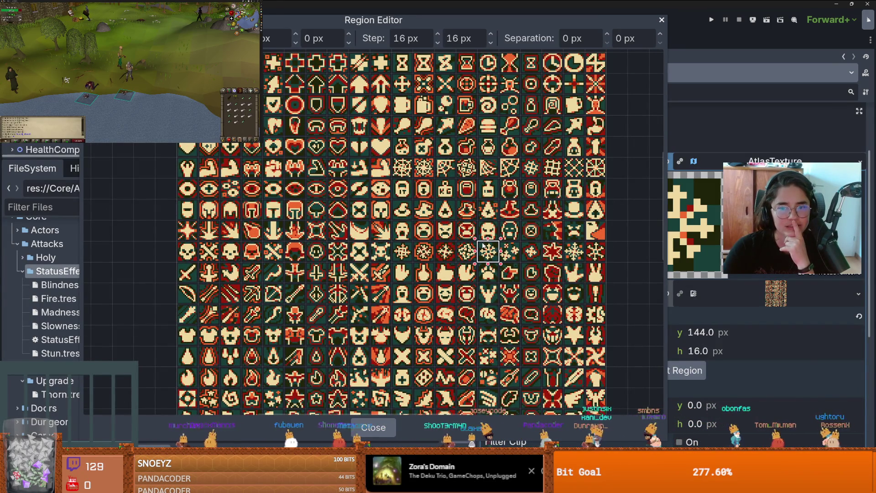
pyautogui.click(601, 256)
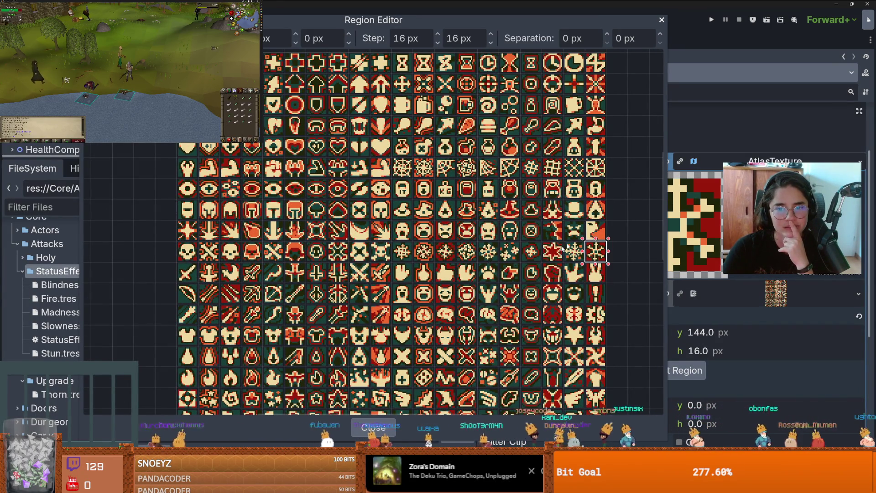
pyautogui.click(513, 259)
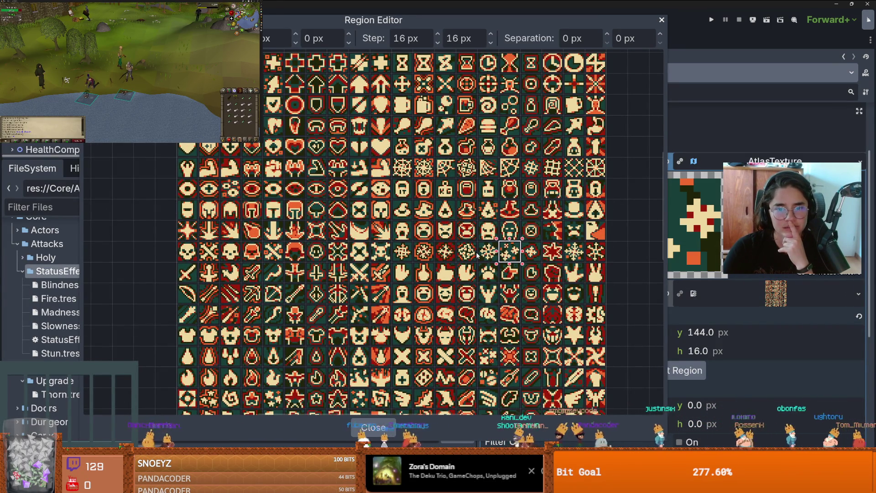
pyautogui.click(451, 256)
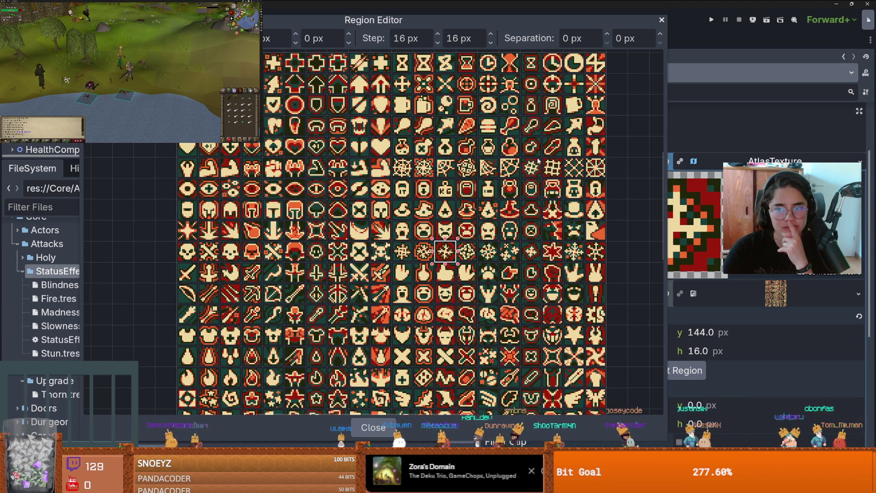
pyautogui.moveTo(527, 178); pyautogui.dragTo(516, 224)
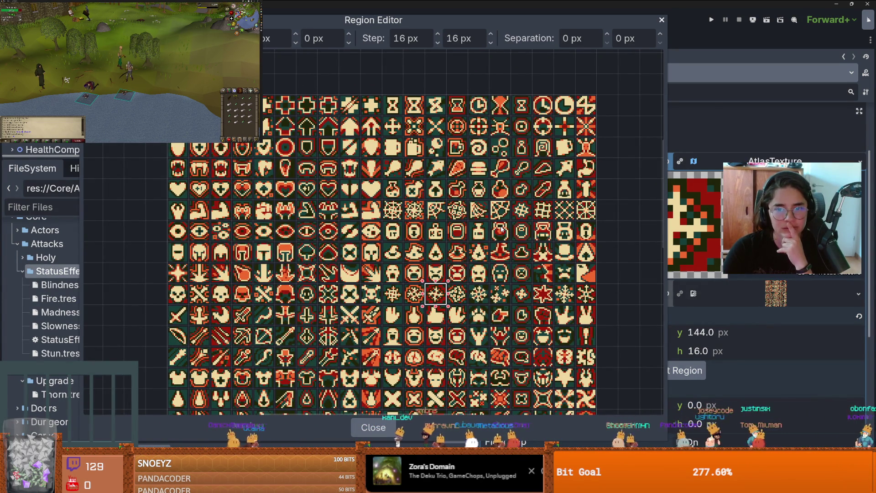
pyautogui.scroll(-2, 487, 248)
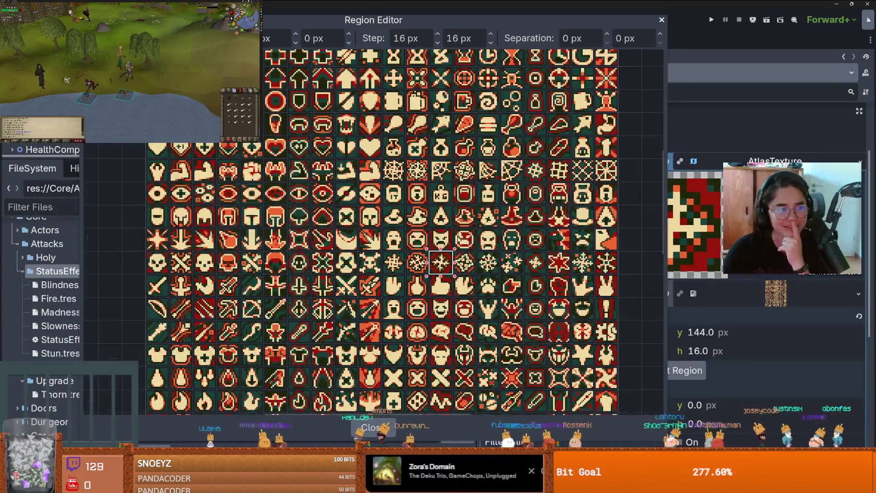
pyautogui.scroll(-1, 453, 198)
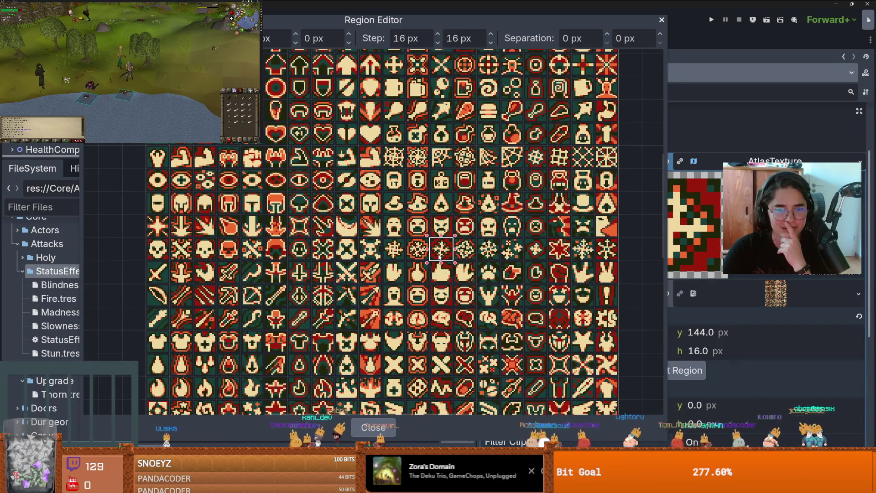
pyautogui.scroll(-5, 440, 256)
pyautogui.scroll(-5, 421, 201)
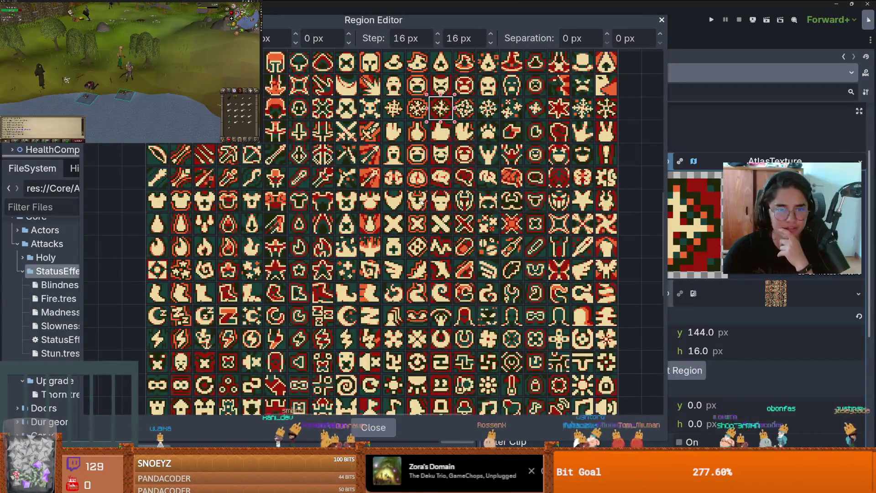
pyautogui.scroll(-4, 418, 197)
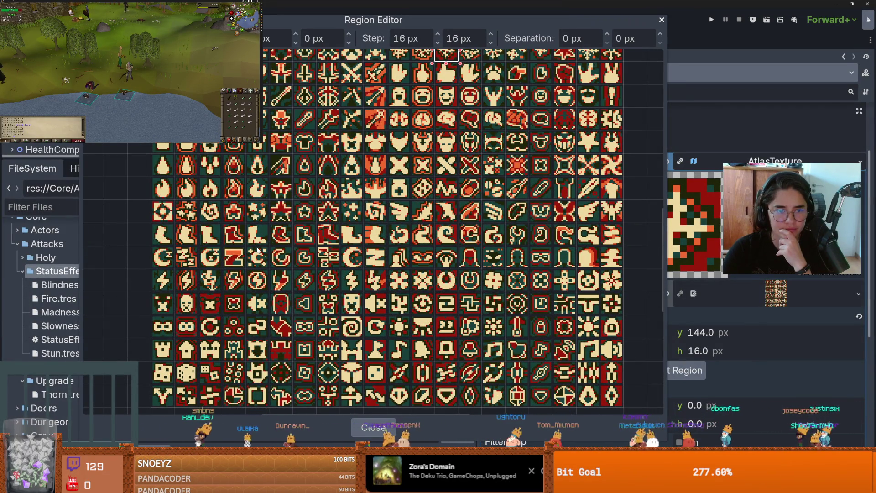
pyautogui.click(187, 233)
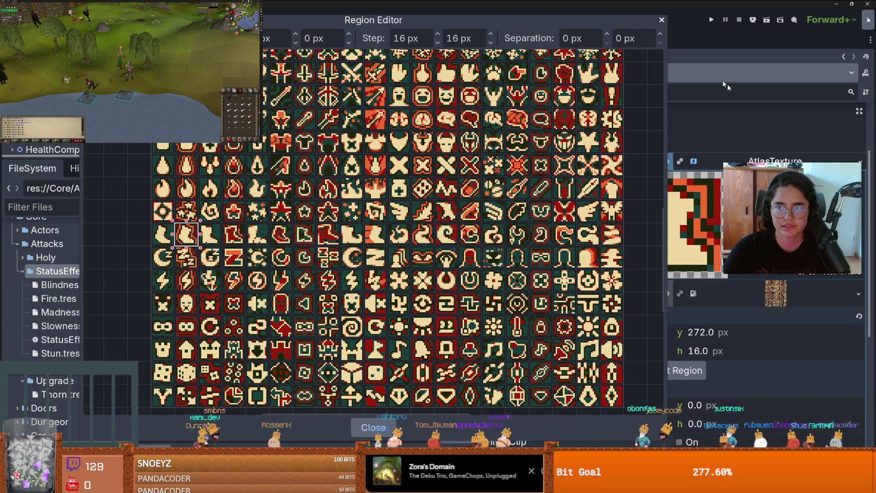
pyautogui.click(660, 20)
# - Enter the description 'move at a slower pace' and save Slowness.tres
pyautogui.click(696, 179)
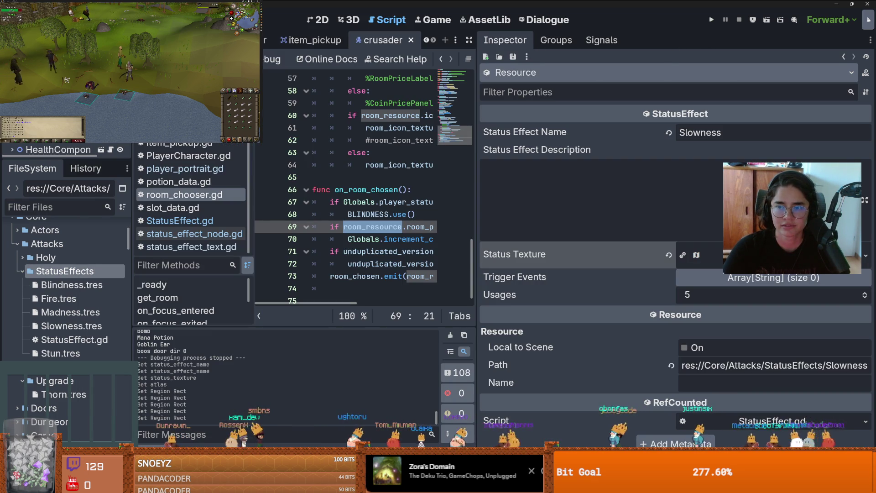
pyautogui.hotkey('ctrl', 's')
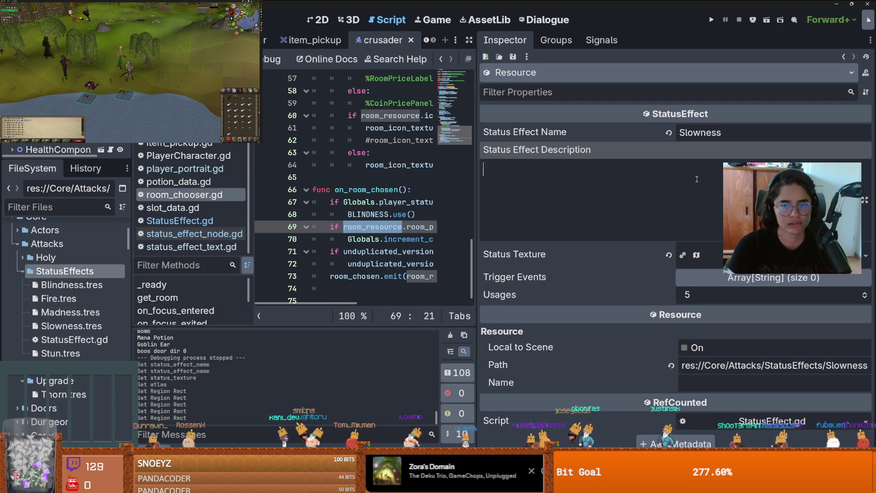
pyautogui.write('move')
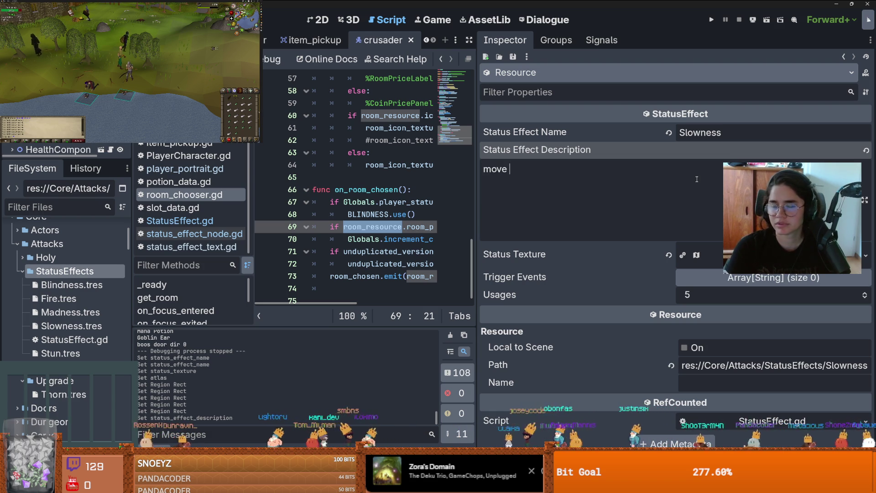
pyautogui.write(' at a slow')
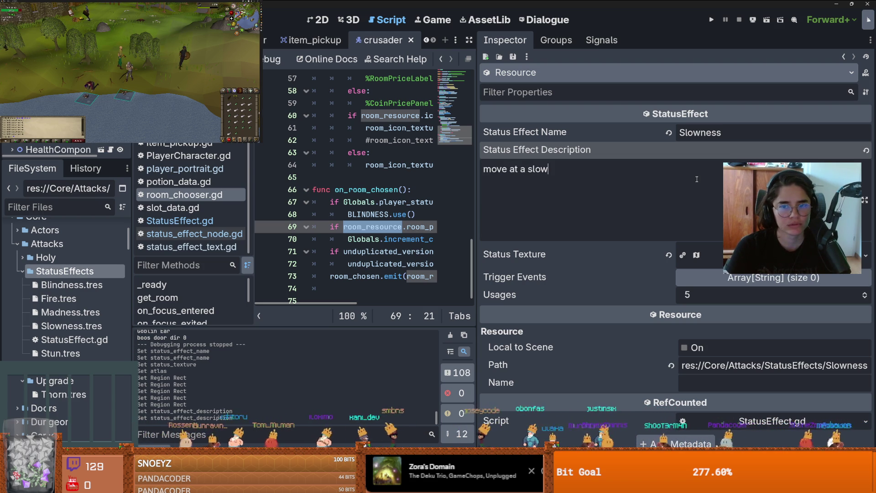
pyautogui.write('er pace')
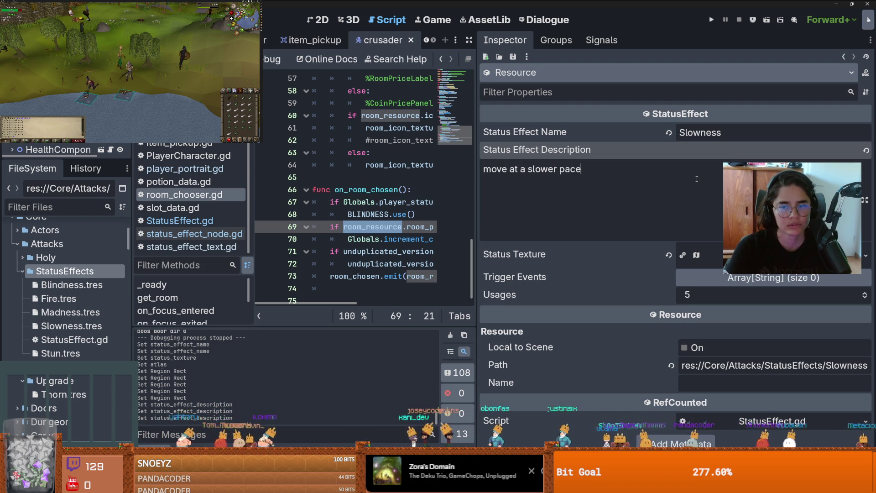
pyautogui.hotkey('ctrl', 's')
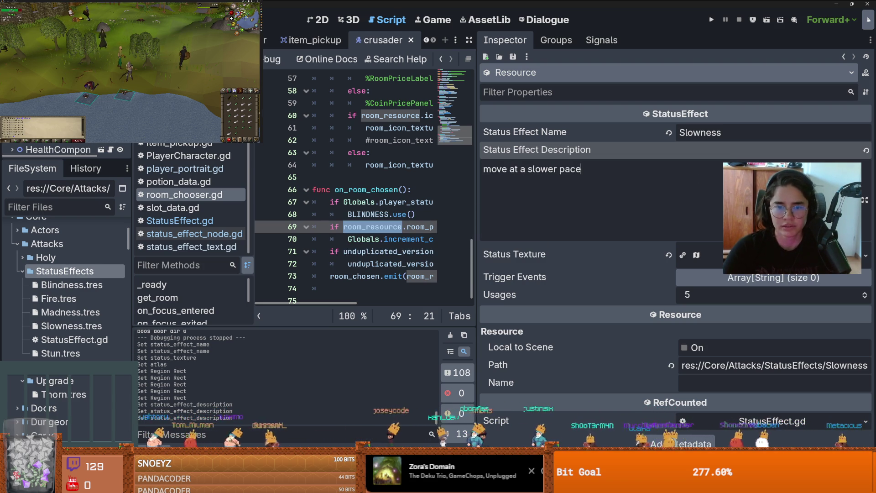
# - Confirm Usages stays at 5, save, and open StatusEffect.gd from the FileSystem dock
pyautogui.click(719, 299)
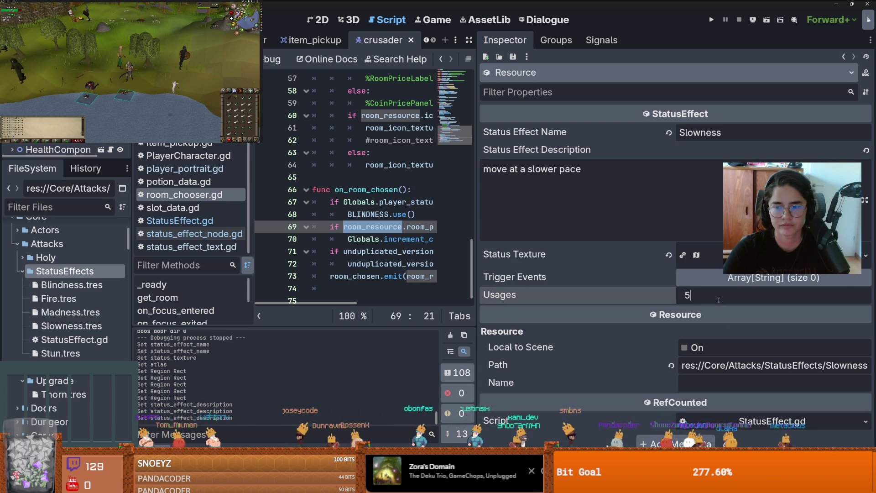
pyautogui.doubleClick(719, 300)
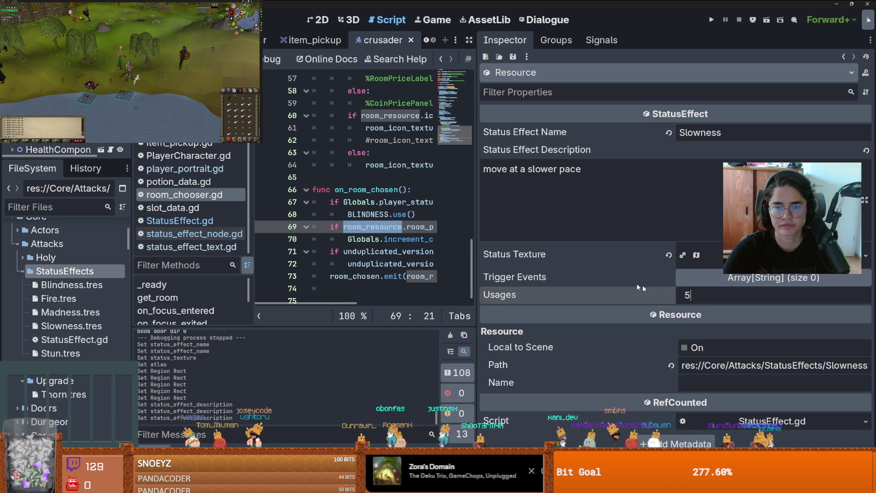
pyautogui.hotkey('ctrl', 's')
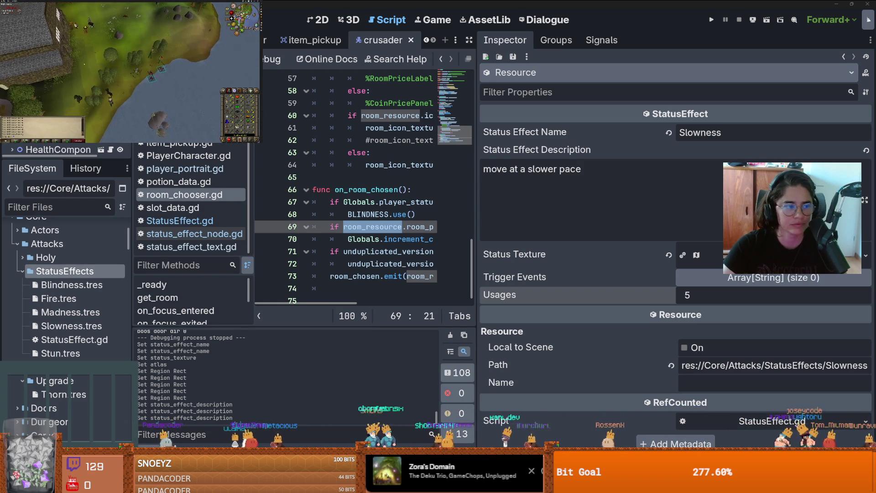
pyautogui.moveTo(477, 206); pyautogui.dragTo(527, 206)
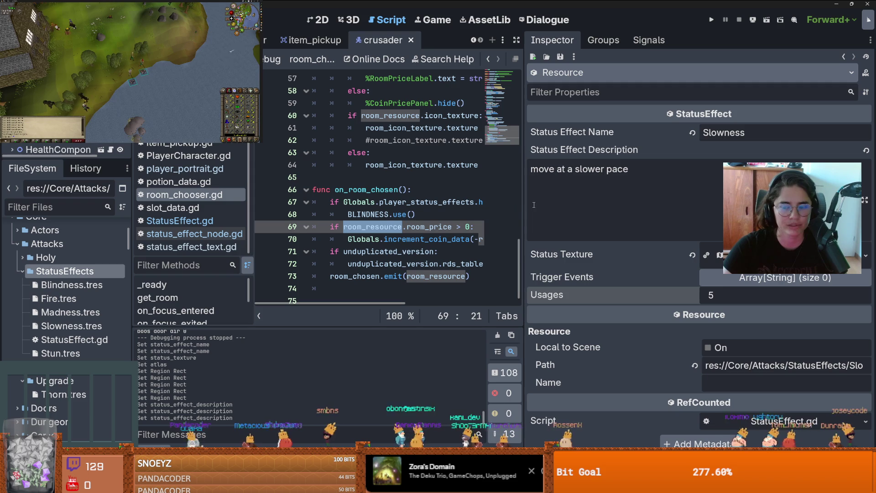
pyautogui.hotkey('ctrl', 's')
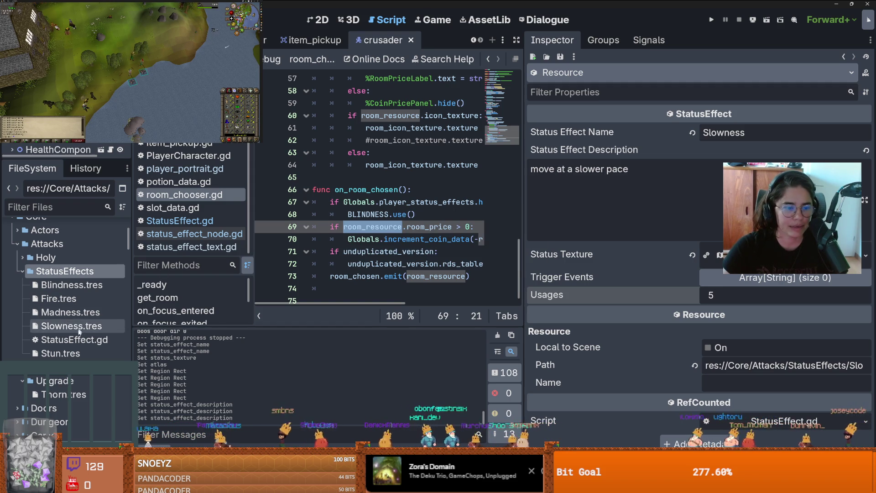
pyautogui.doubleClick(73, 340)
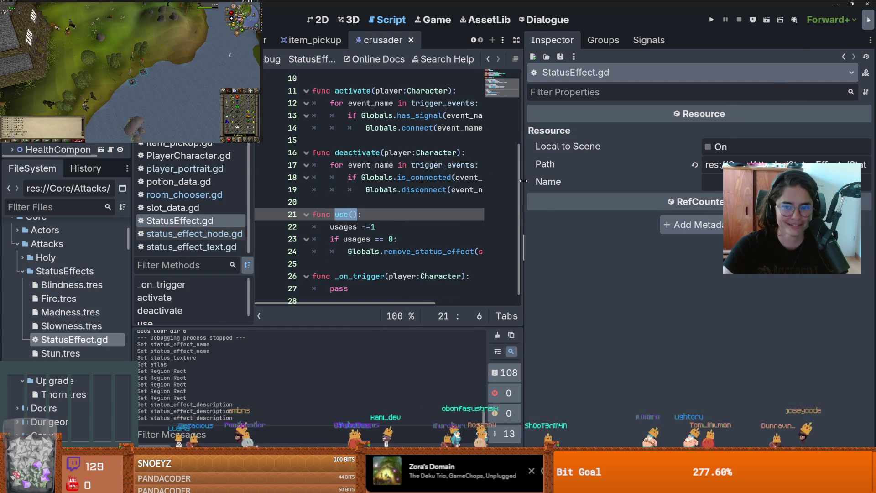
# - Widen the script editor and insert a line containing 'func' above func activate
pyautogui.moveTo(521, 183); pyautogui.dragTo(779, 183)
pyautogui.scroll(2, 367, 180)
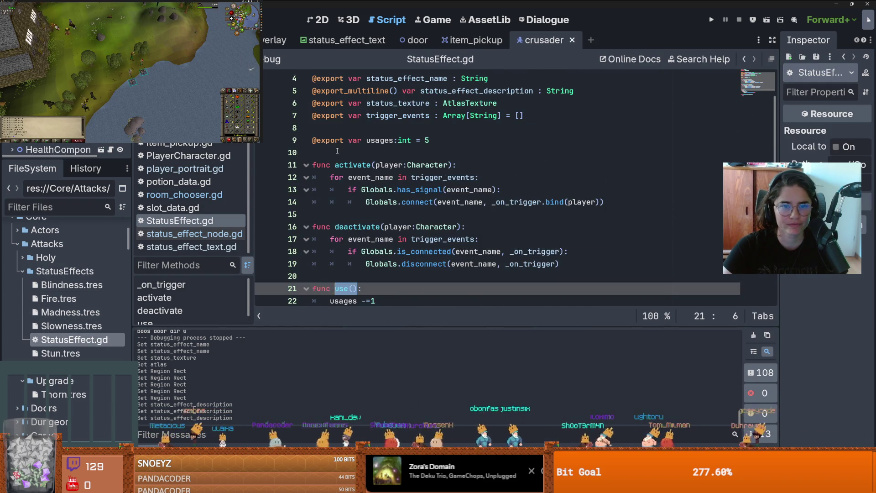
pyautogui.click(387, 153)
pyautogui.press('Return')
pyautogui.press('Return')
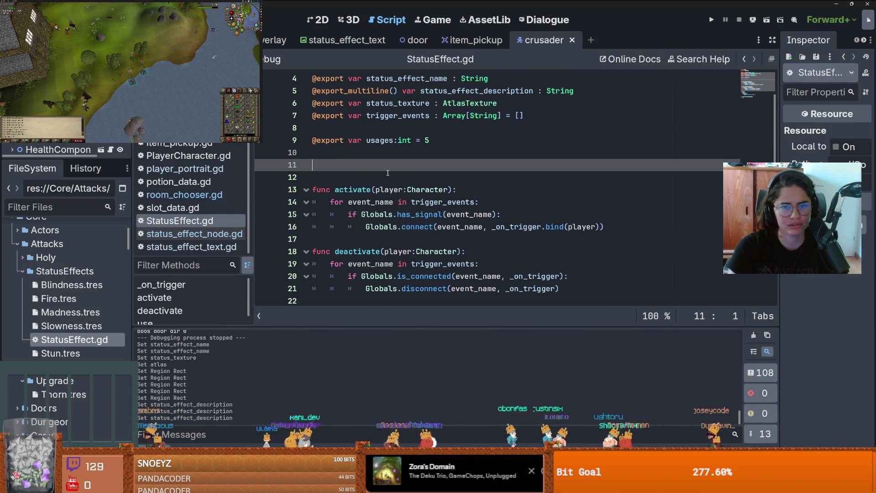
pyautogui.write('func')
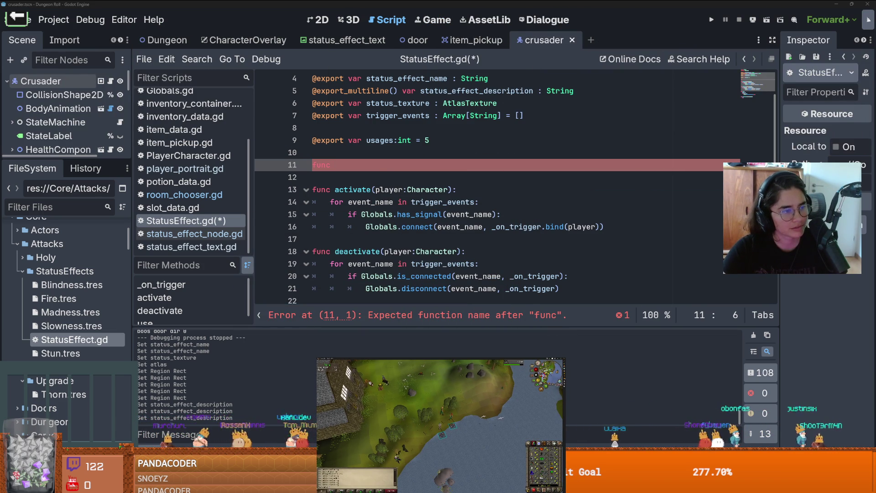
# - Delete the incomplete 'func' line 11 from StatusEffect.gd and save the script
pyautogui.click(439, 214)
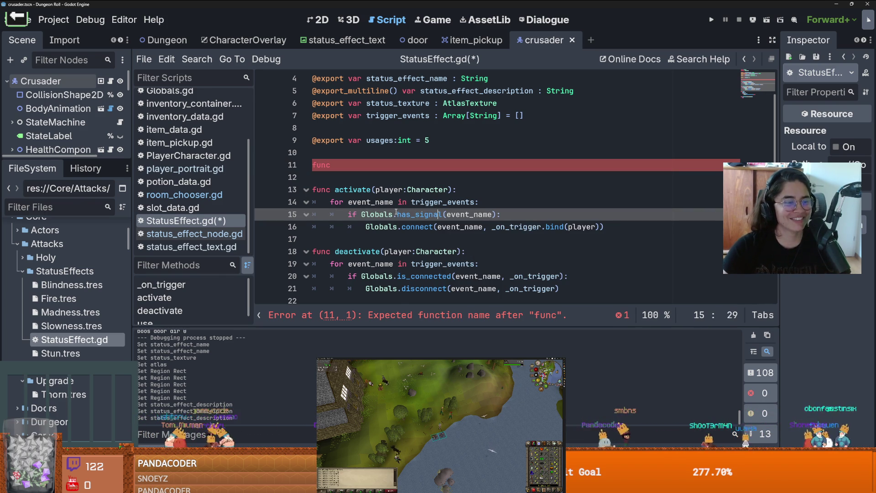
pyautogui.moveTo(396, 212)
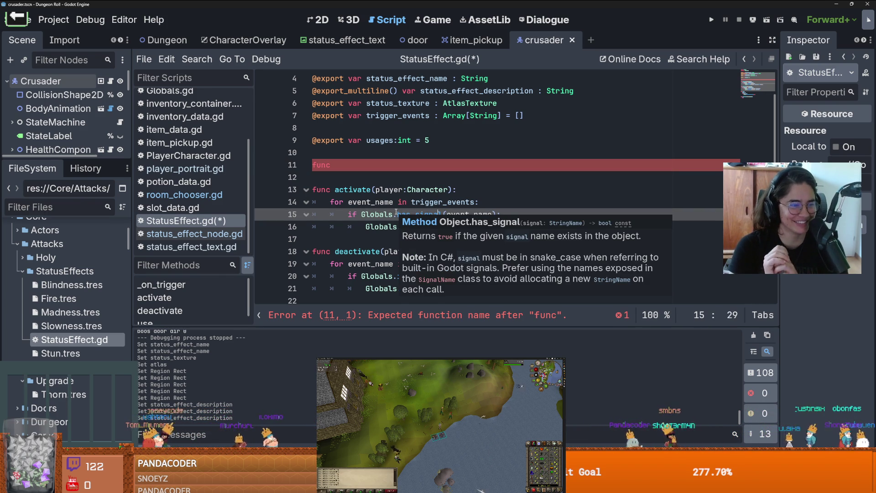
pyautogui.click(349, 162)
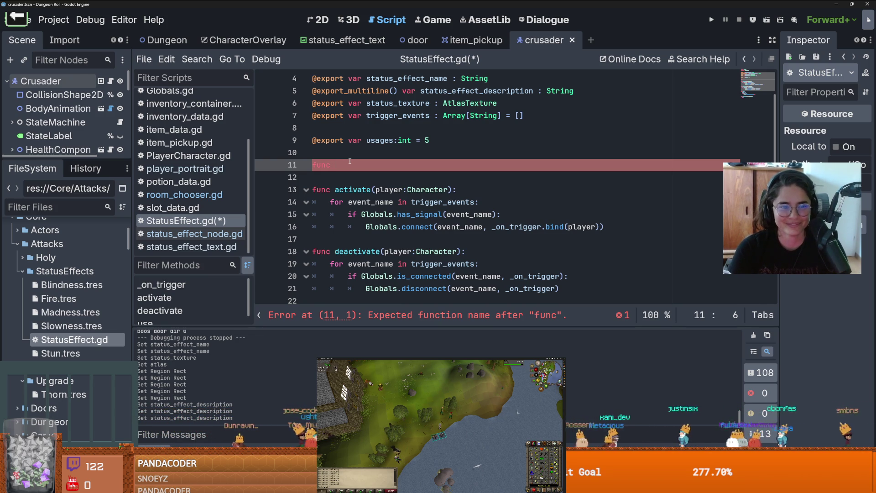
pyautogui.hotkey('ctrl', 's')
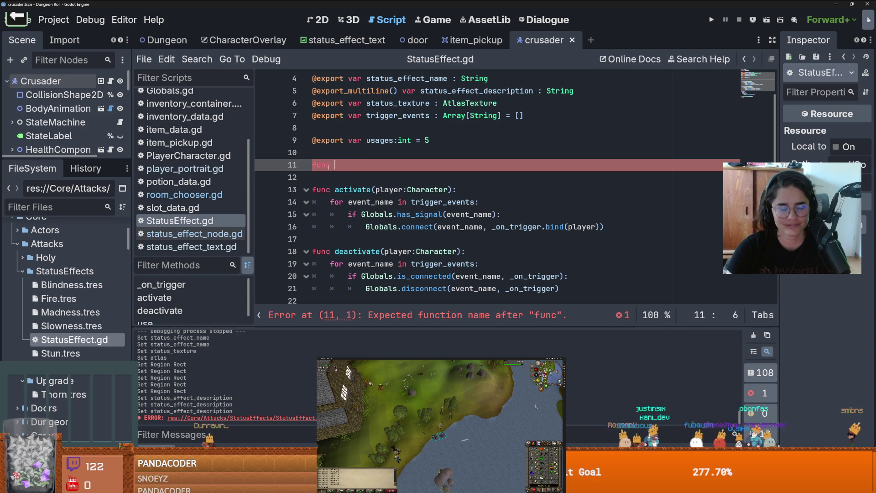
pyautogui.press('BackSpace')
pyautogui.press('BackSpace')
pyautogui.press('BackSpace')
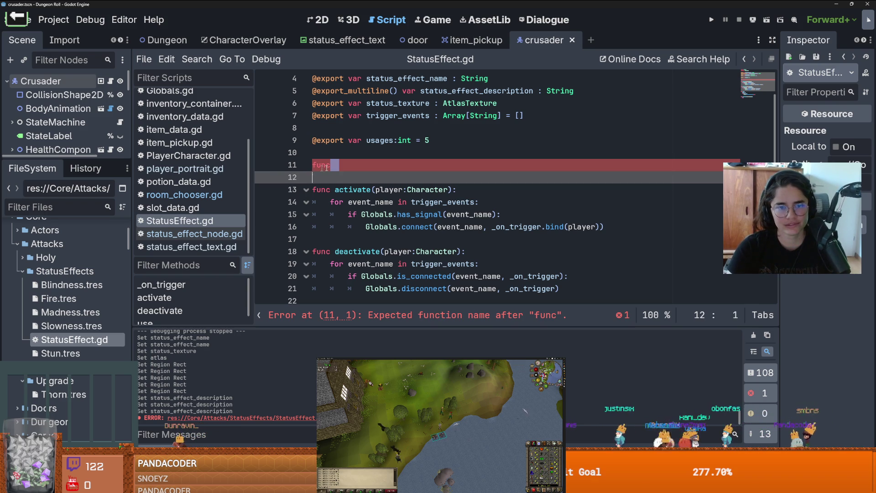
pyautogui.press('BackSpace')
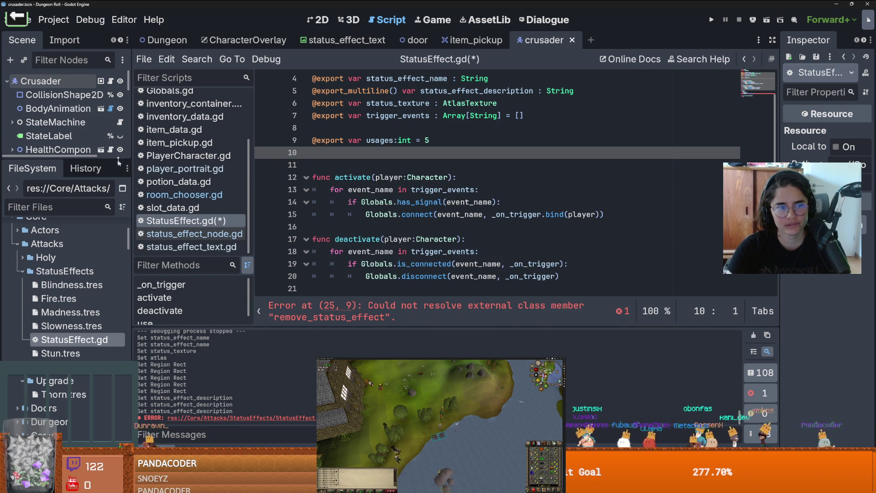
pyautogui.hotkey('ctrl', 's')
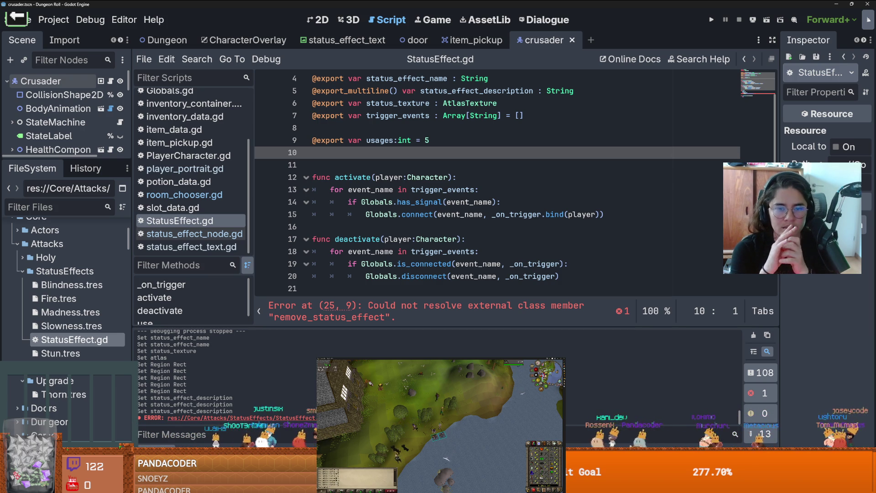
# - Filter the FileSystem for 'Global' and open Globals.gd in the script editor
pyautogui.click(62, 212)
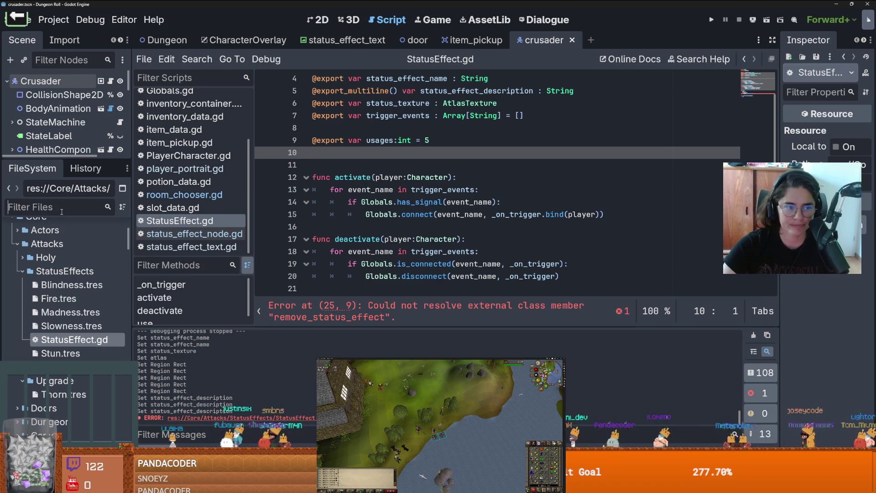
pyautogui.write('Global')
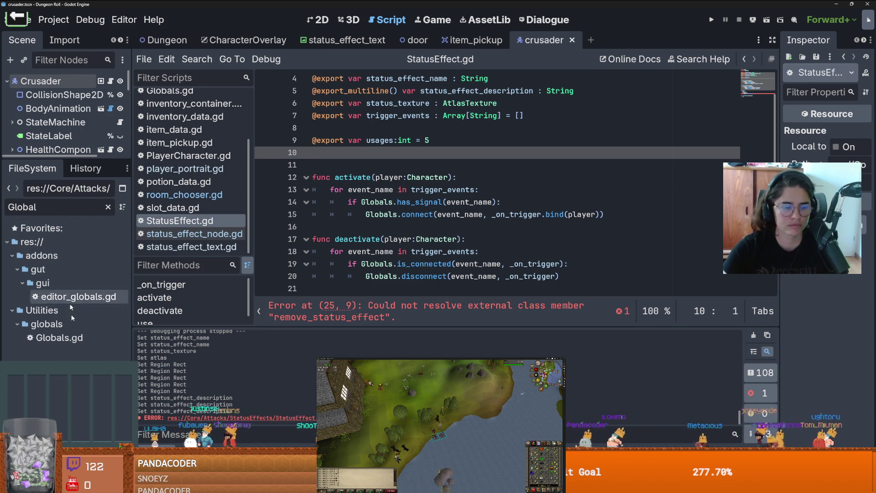
pyautogui.doubleClick(68, 338)
pyautogui.scroll(1, 403, 216)
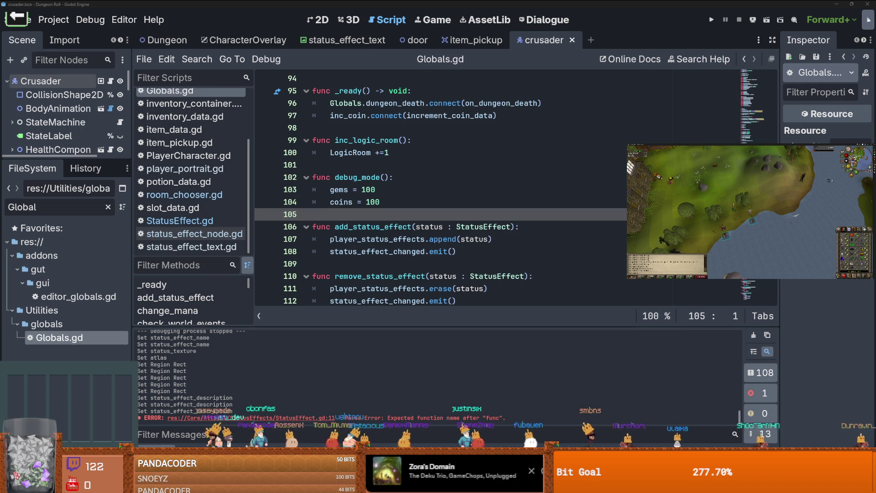
# - Undo a stray 'a' typed into add_status_effect's parameter name and save Globals.gd
pyautogui.click(450, 228)
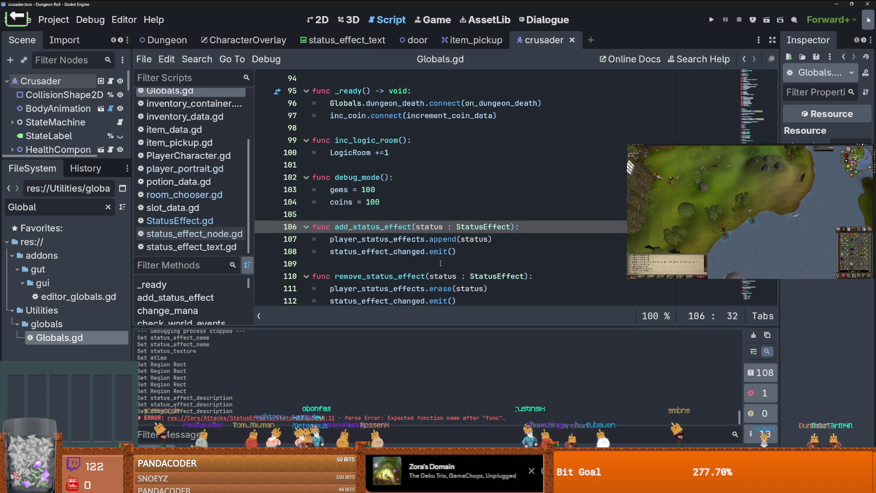
pyautogui.click(443, 227)
pyautogui.write('a')
pyautogui.click(444, 199)
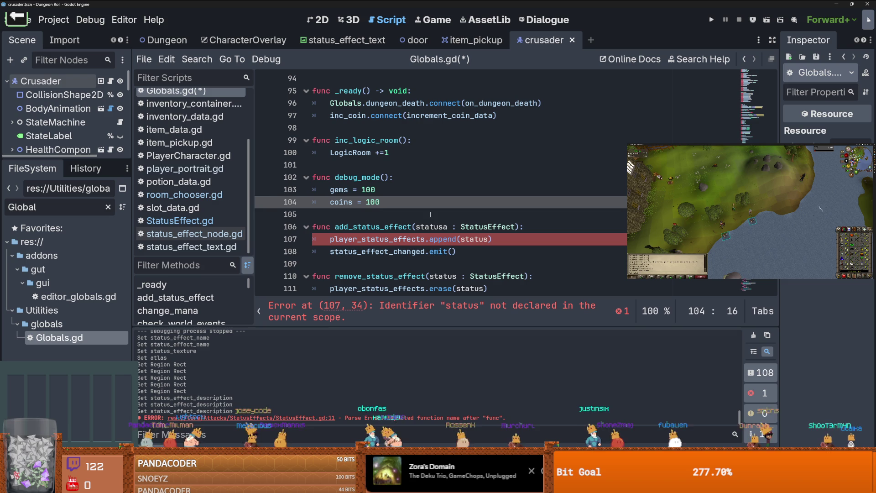
pyautogui.hotkey('ctrl', 'z')
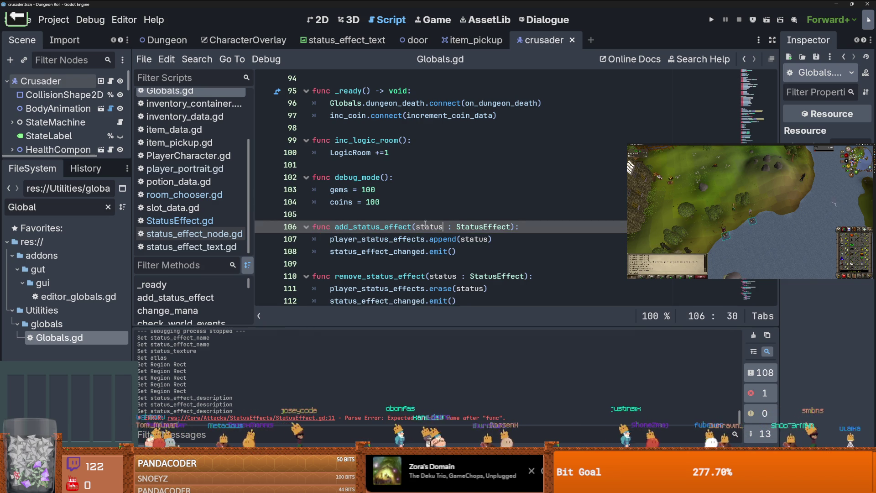
pyautogui.click(421, 214)
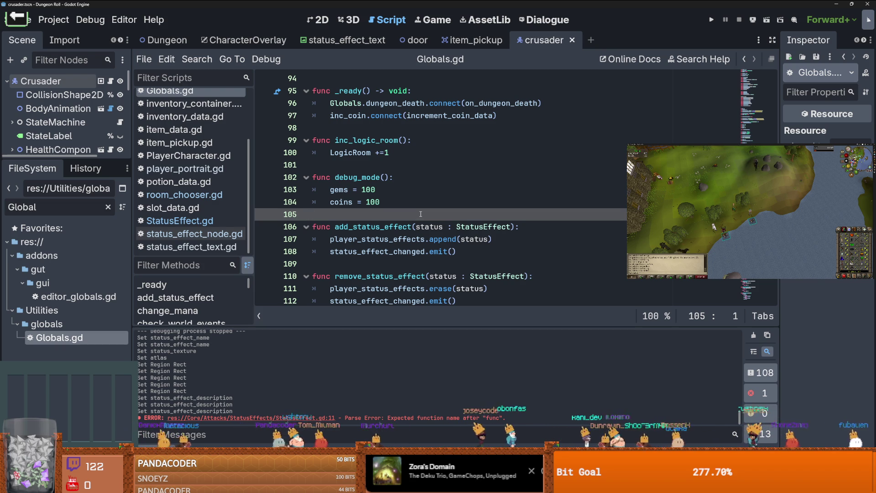
pyautogui.click(410, 206)
pyautogui.hotkey('ctrl', 's')
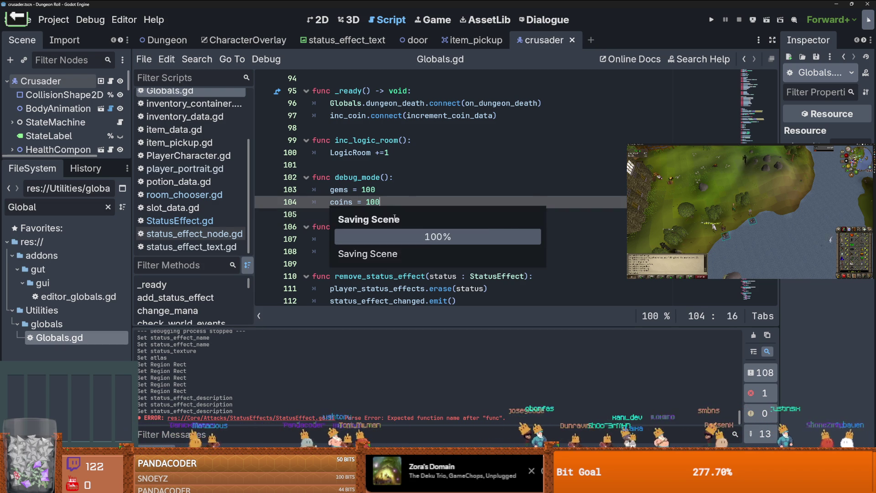
pyautogui.hotkey('ctrl', 'z')
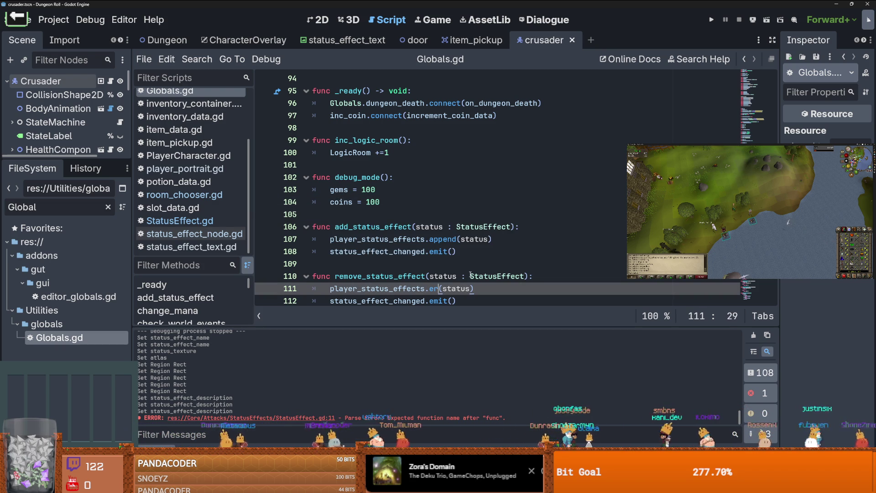
pyautogui.hotkey('ctrl', 'y')
pyautogui.scroll(-2, 471, 274)
pyautogui.scroll(1, 470, 274)
# - Add a blank line inside add_status_effect, pushing remove_status_effect down to line 111
pyautogui.doubleClick(377, 201)
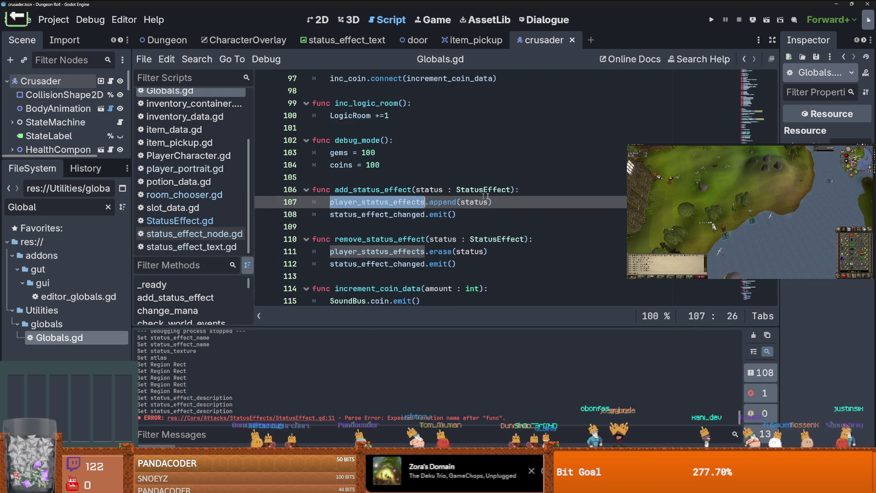
pyautogui.click(526, 195)
pyautogui.press('Return')
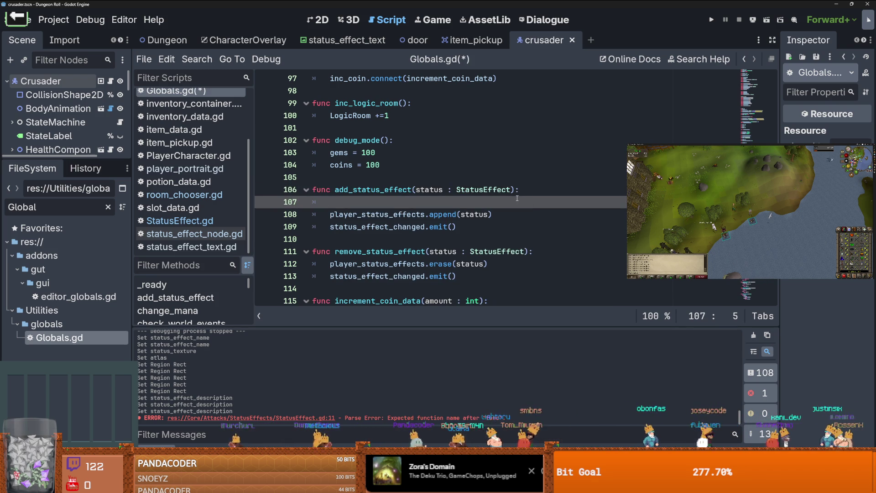
pyautogui.click(499, 226)
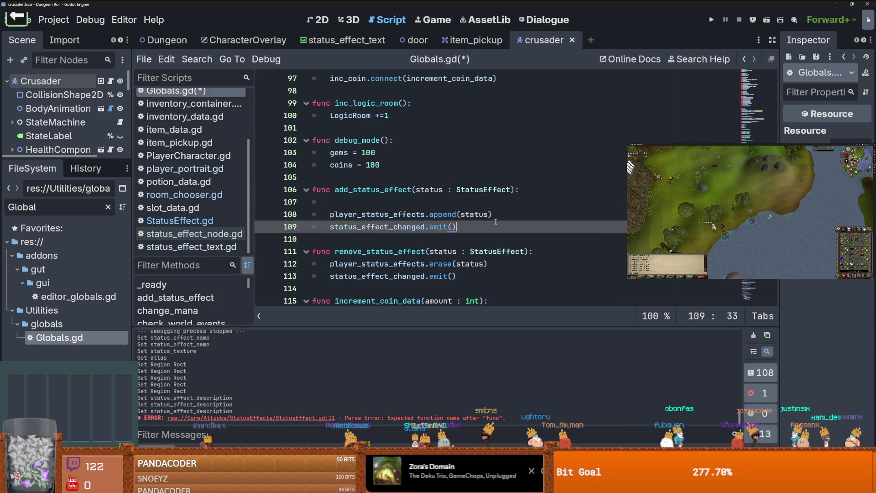
pyautogui.press('Return')
pyautogui.scroll(-3, 496, 222)
pyautogui.scroll(2, 458, 202)
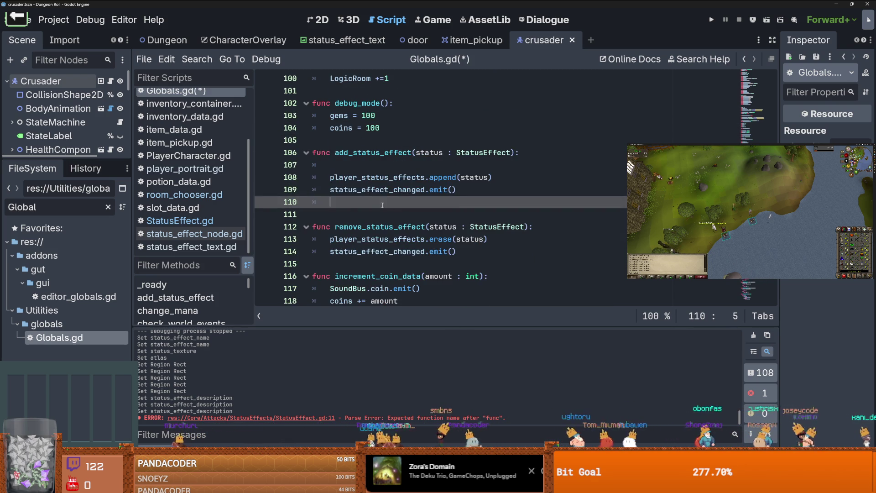
pyautogui.click(360, 165)
pyautogui.press('BackSpace')
pyautogui.press('BackSpace')
pyautogui.click(361, 191)
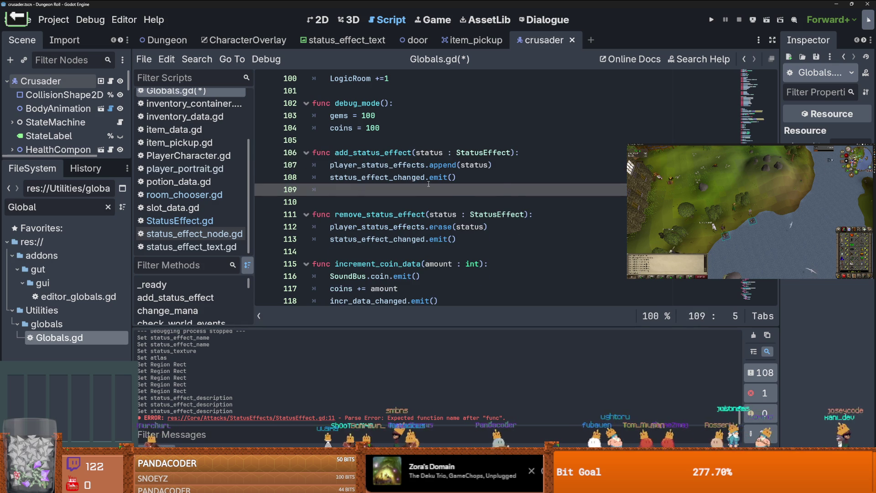
pyautogui.moveTo(429, 184)
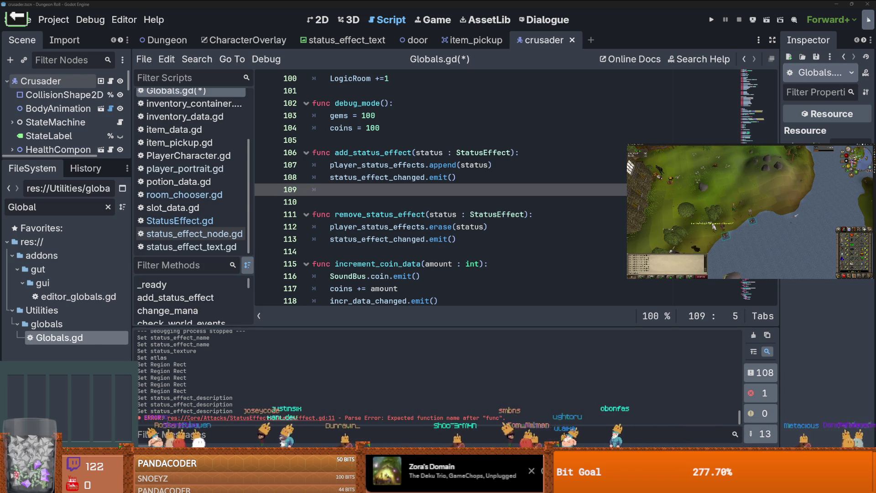
# - Remove the surplus empty line 110 in Globals.gd, save, and scroll up to the variable declarations
pyautogui.click(433, 254)
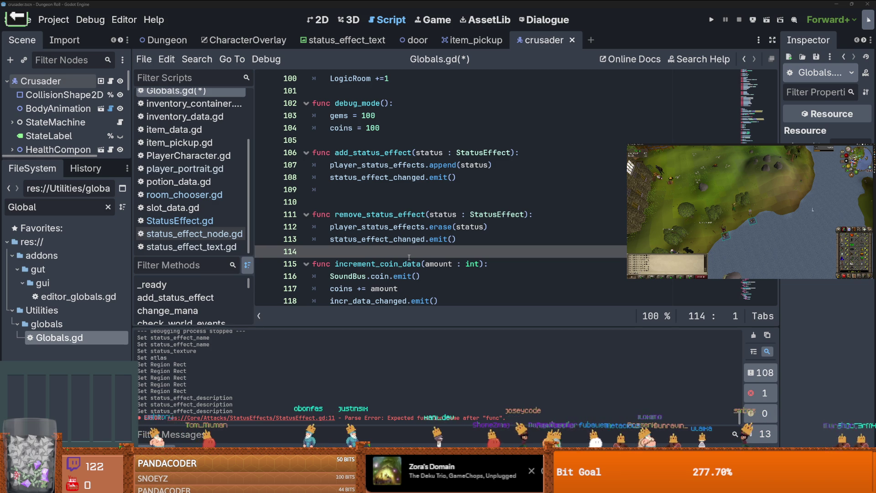
pyautogui.click(373, 203)
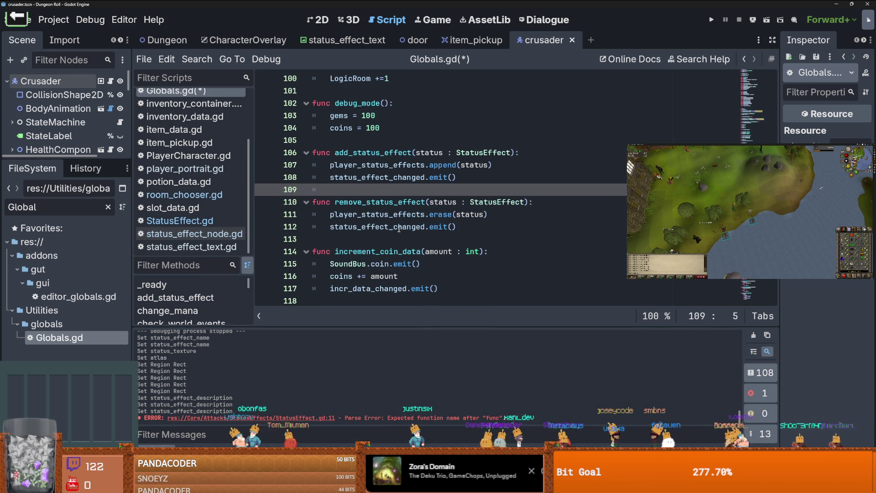
pyautogui.scroll(-2, 384, 217)
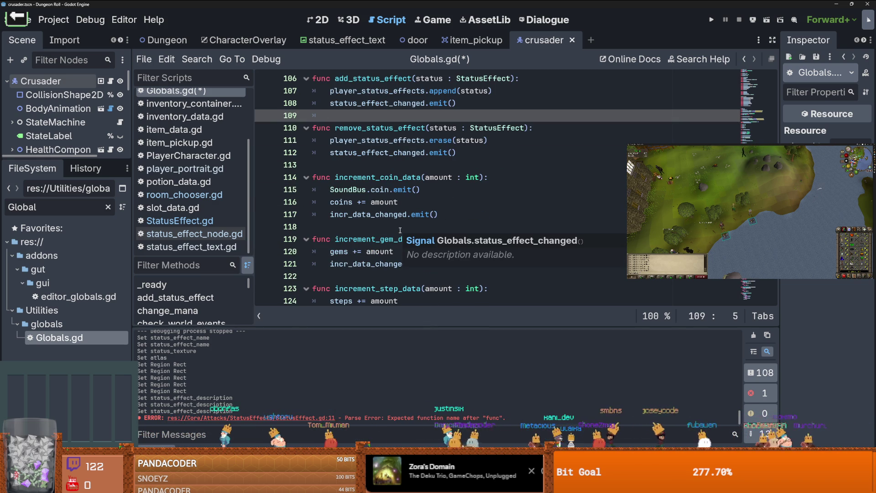
pyautogui.scroll(1, 400, 230)
pyautogui.scroll(-1, 401, 229)
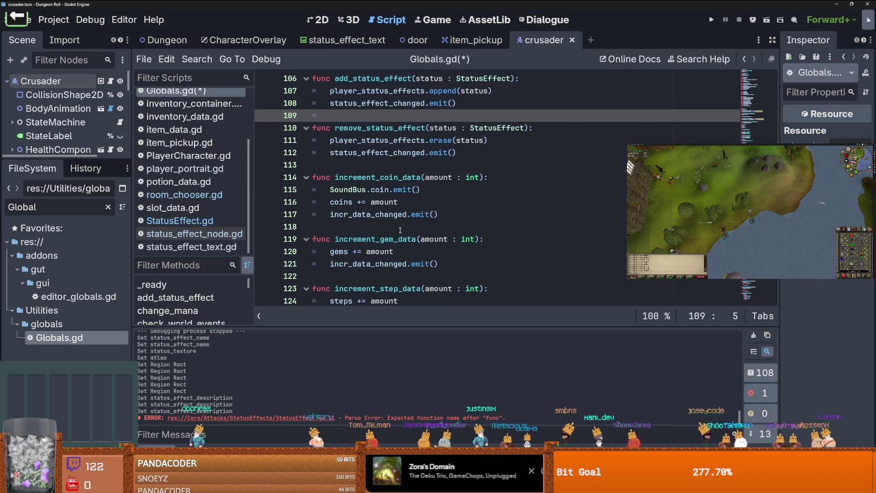
pyautogui.hotkey('ctrl', 's')
pyautogui.scroll(-1, 400, 230)
pyautogui.scroll(3, 400, 229)
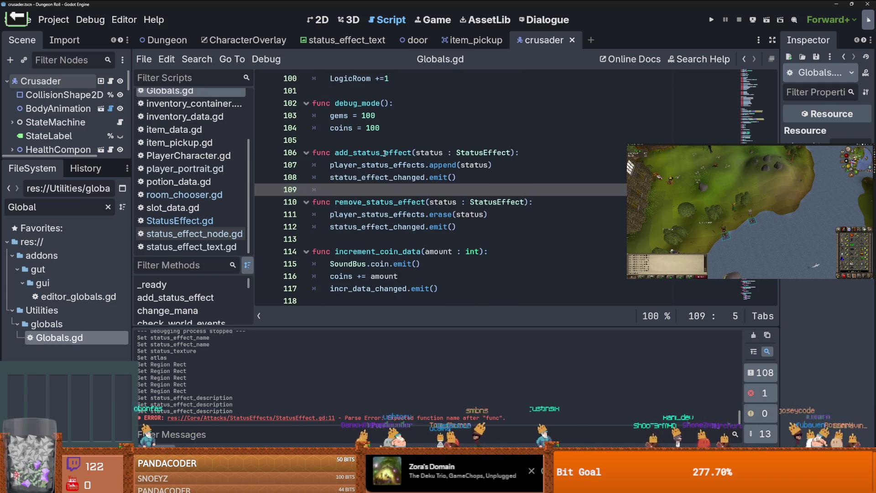
pyautogui.doubleClick(385, 153)
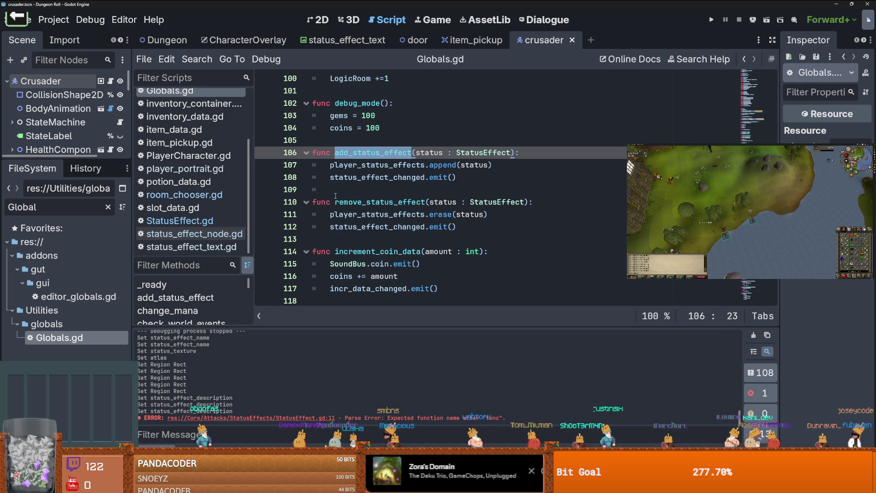
pyautogui.click(467, 177)
pyautogui.scroll(10, 468, 177)
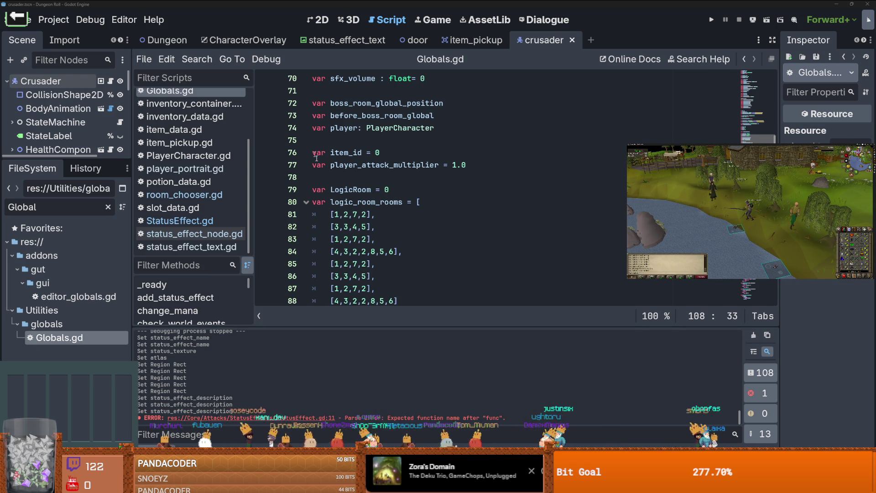
# - Declare 'var timer_status = []' below player_status_effects in Globals.gd
pyautogui.click(416, 214)
pyautogui.scroll(5, 416, 211)
pyautogui.scroll(-6, 416, 212)
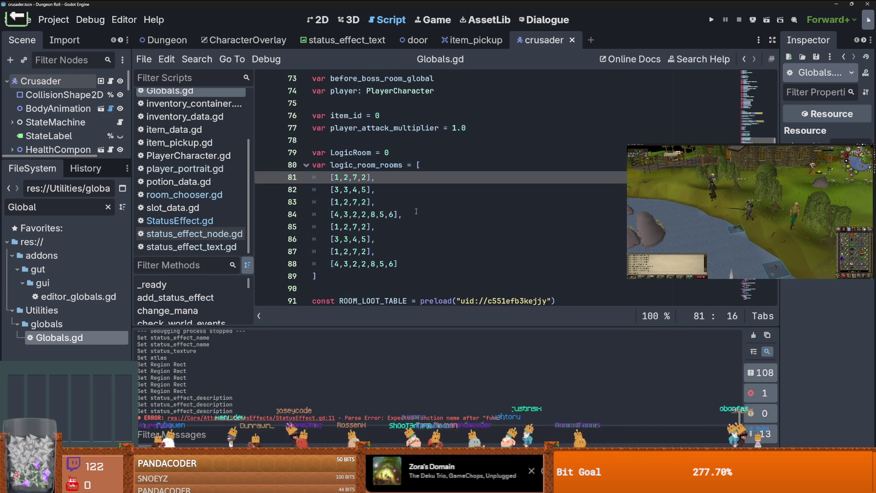
pyautogui.scroll(-17, 416, 212)
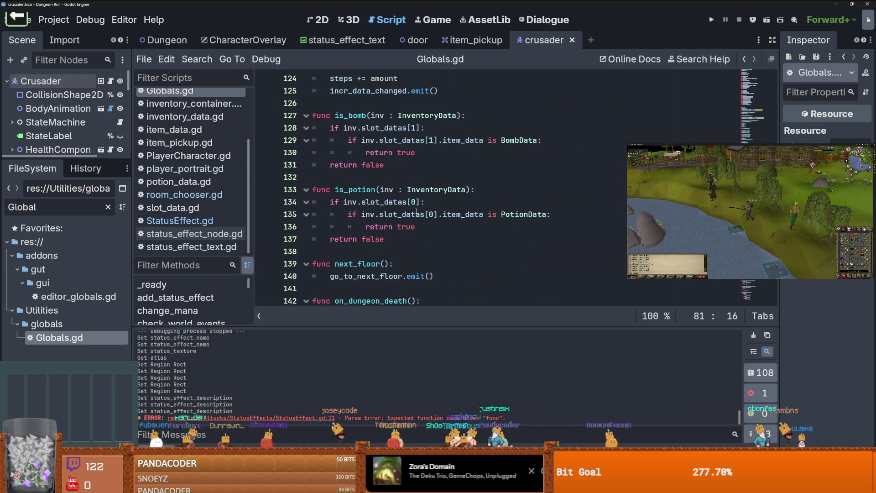
pyautogui.scroll(-6, 416, 211)
pyautogui.scroll(11, 416, 211)
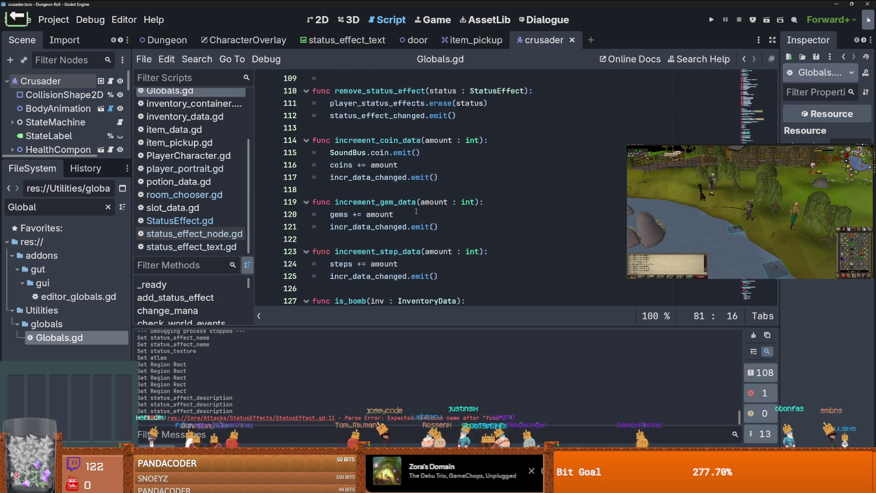
pyautogui.scroll(20, 416, 211)
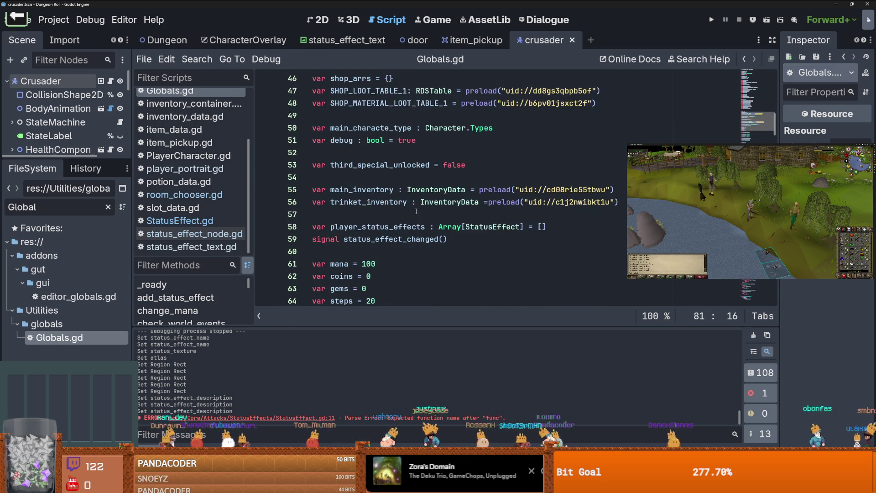
pyautogui.scroll(-1, 416, 211)
pyautogui.click(562, 189)
pyautogui.press('Return')
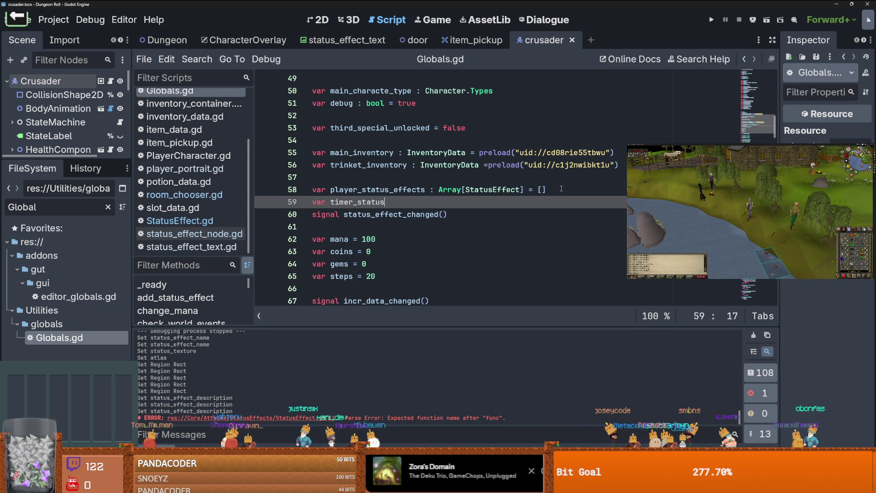
pyautogui.write('[')
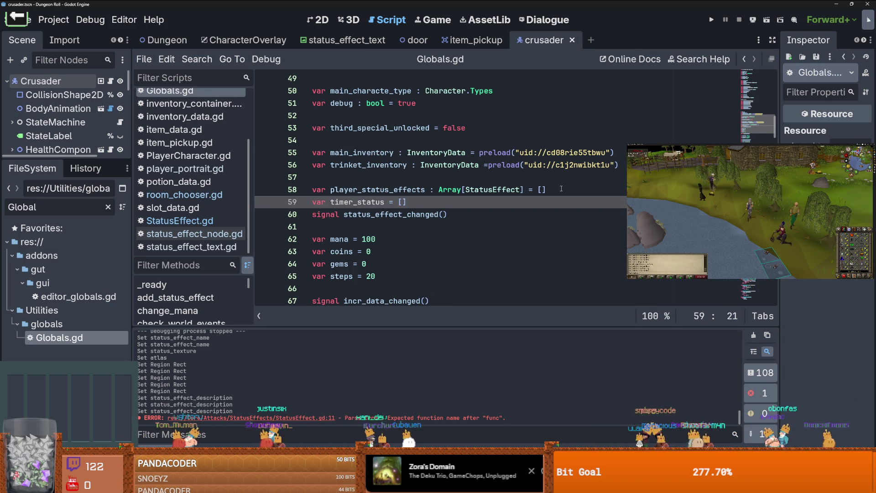
pyautogui.doubleClick(365, 200)
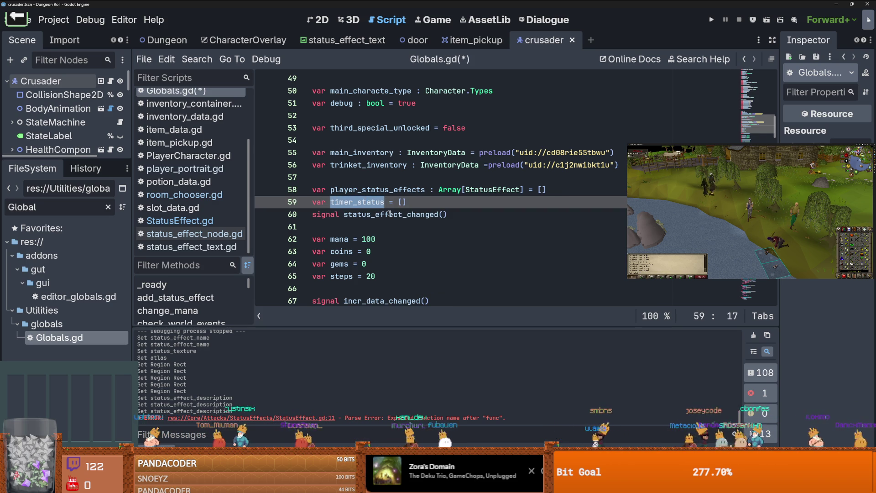
# - Jump from the append call in add_status_effect to the StatusEffect script definition
pyautogui.scroll(-15, 391, 215)
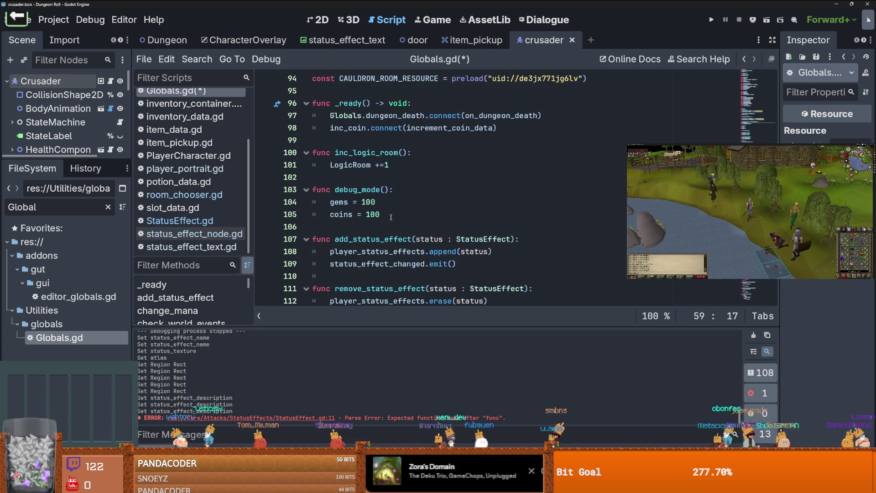
pyautogui.scroll(-1, 390, 216)
pyautogui.click(507, 140)
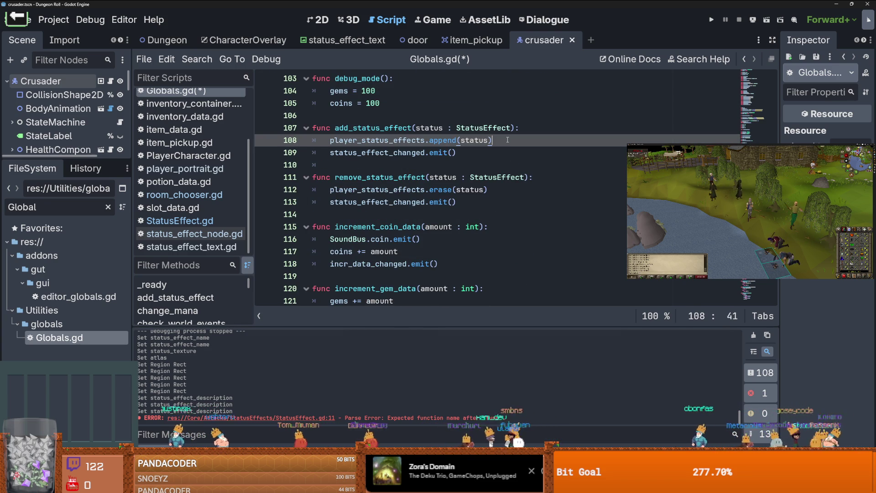
pyautogui.keyDown('ctrl'); pyautogui.click(494, 129); pyautogui.keyUp('ctrl')
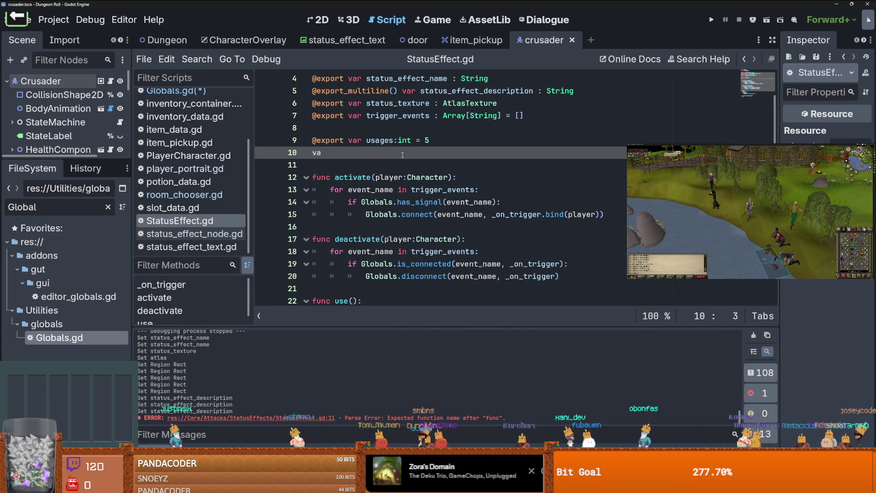
pyautogui.write('export var timer_')
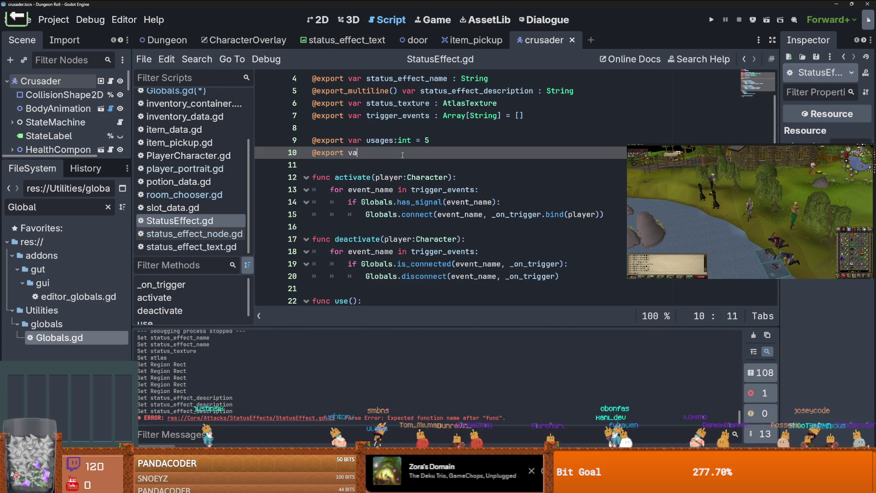
pyautogui.write('status')
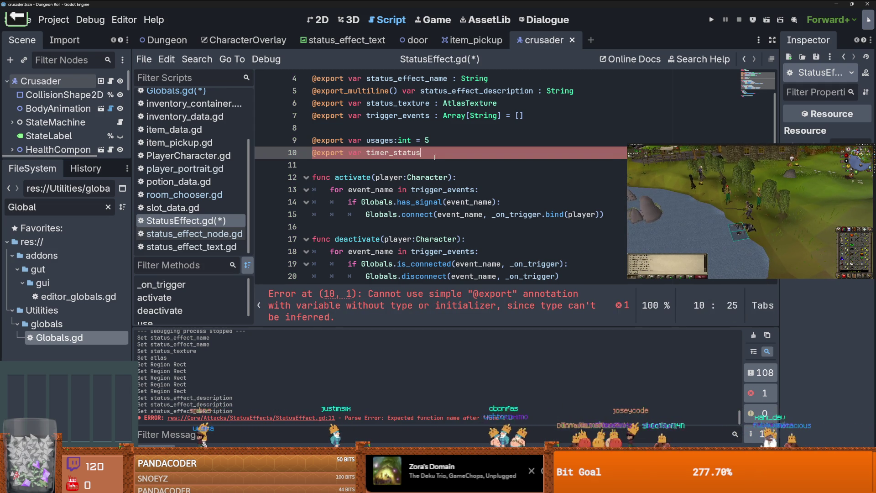
pyautogui.hotkey('shift', 'Home')
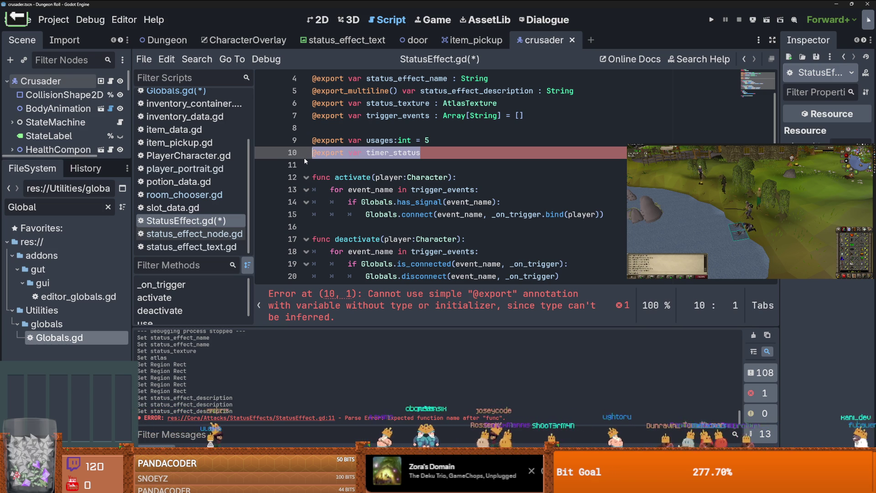
pyautogui.press('Down')
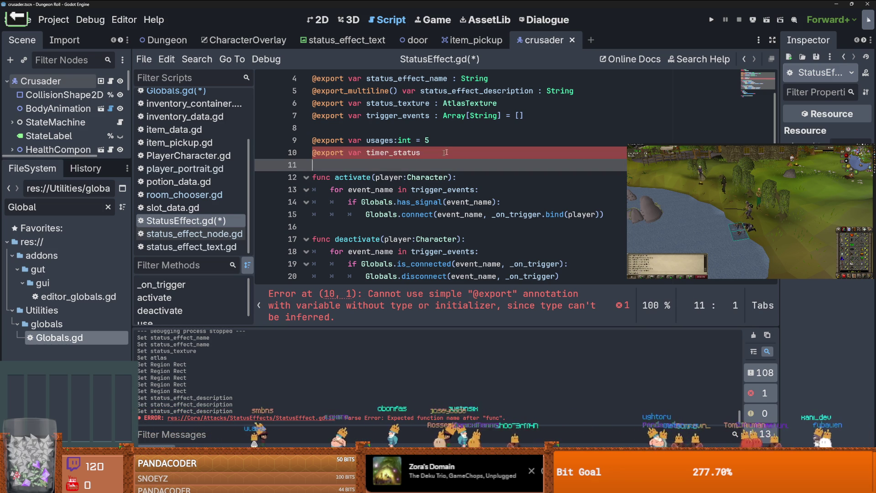
pyautogui.moveTo(446, 152); pyautogui.dragTo(312, 152)
pyautogui.press('BackSpace')
pyautogui.hotkey('ctrl', 's')
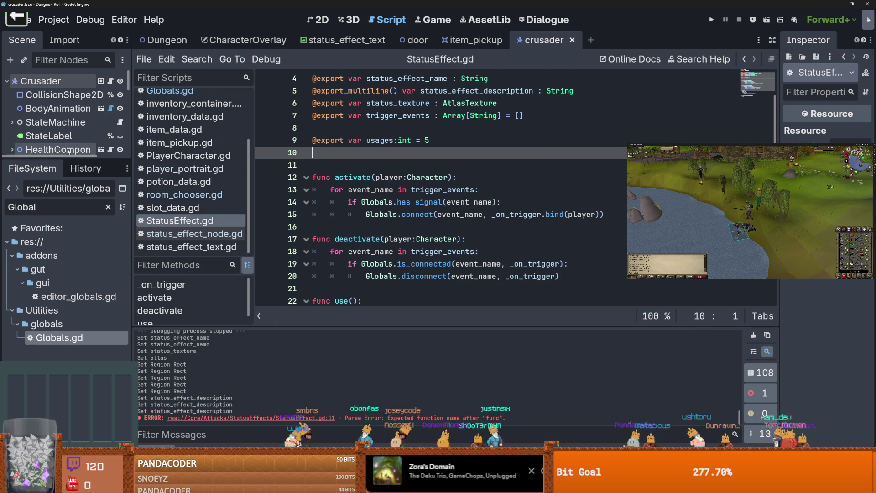
# - Enlarge the Scene dock and open status_effect_node.gd at its set_status function
pyautogui.moveTo(68, 159); pyautogui.dragTo(67, 390)
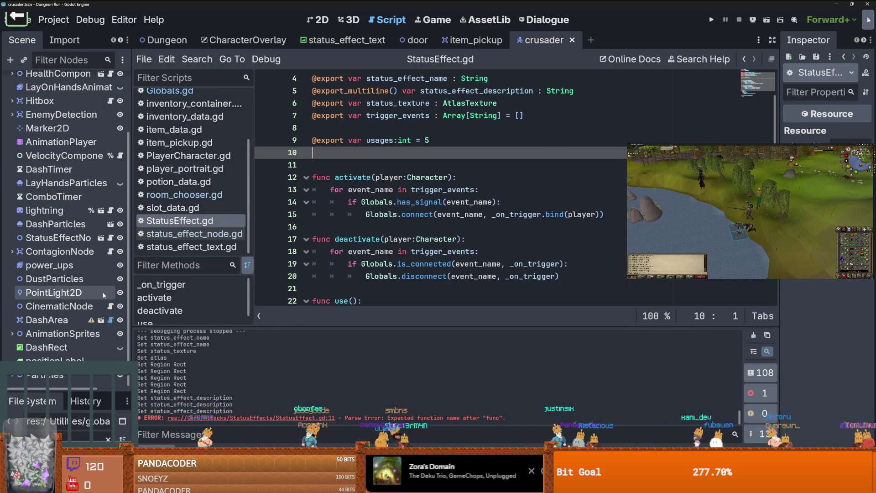
pyautogui.click(101, 238)
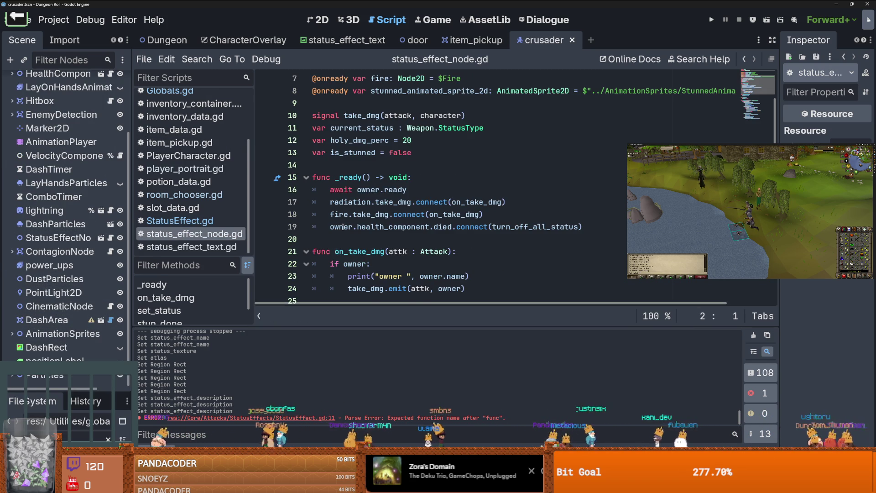
pyautogui.scroll(-6, 365, 232)
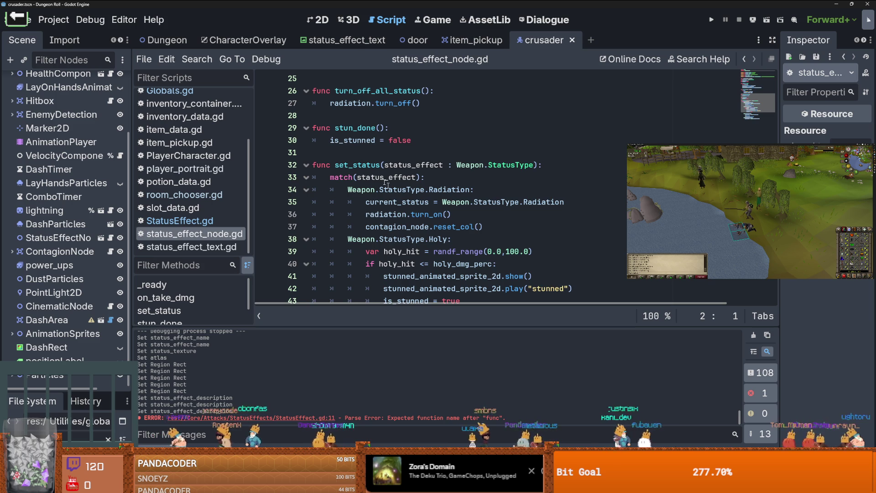
pyautogui.doubleClick(358, 165)
pyautogui.scroll(-2, 435, 203)
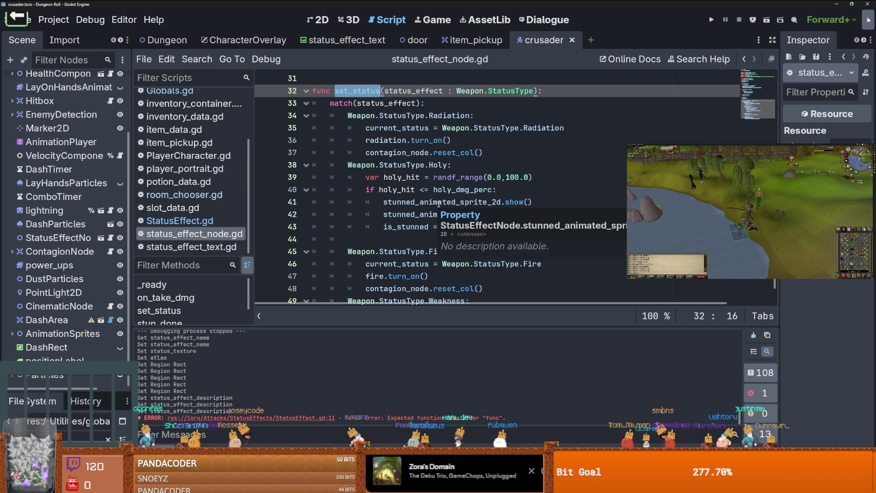
pyautogui.click(472, 201)
# - Browse set_status's Radiation, Holy, Fire and Weakness cases, then shrink the Scene dock back
pyautogui.scroll(2, 472, 201)
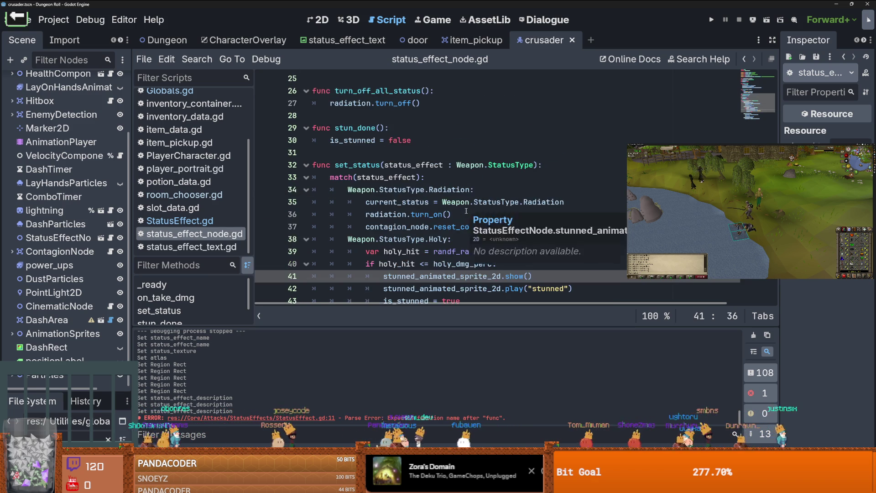
pyautogui.scroll(-3, 469, 206)
pyautogui.scroll(2, 465, 210)
pyautogui.scroll(1, 465, 210)
pyautogui.click(379, 168)
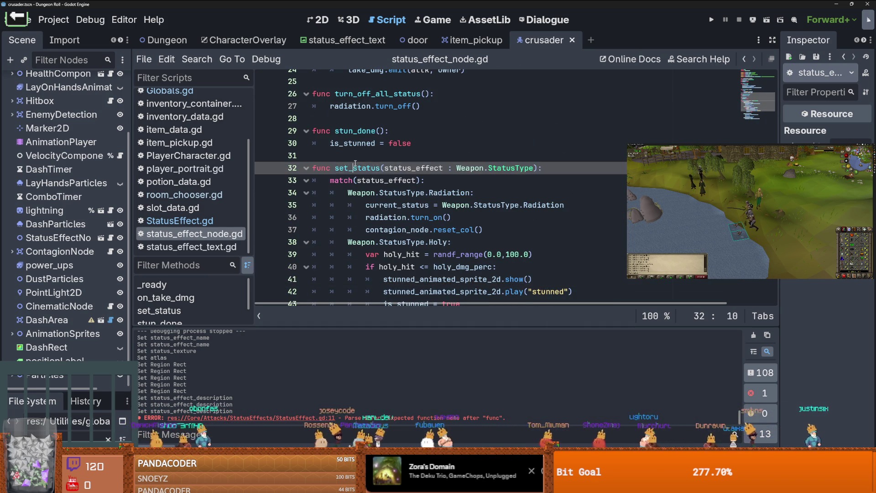
pyautogui.scroll(6, 386, 193)
pyautogui.scroll(-5, 434, 194)
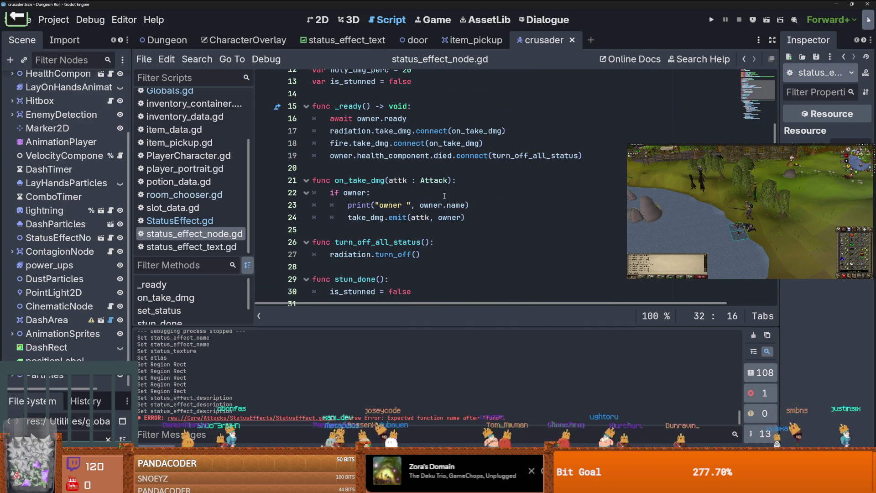
pyautogui.scroll(-1, 444, 196)
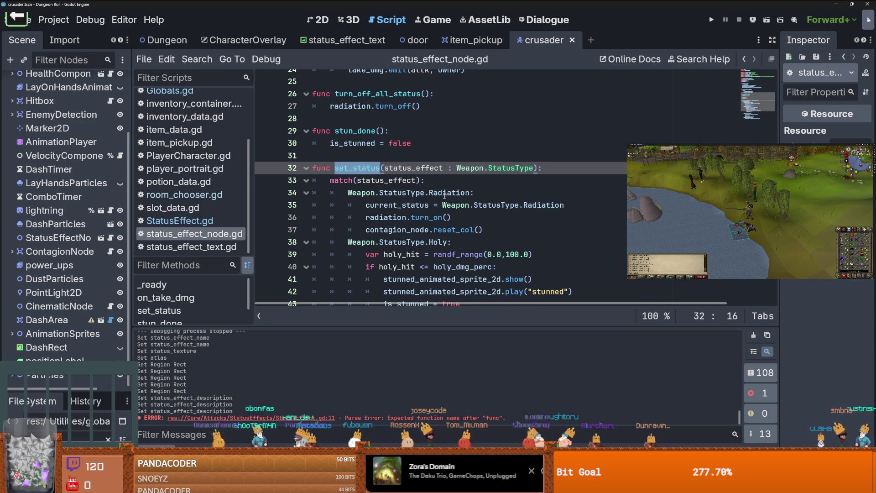
pyautogui.scroll(-3, 444, 195)
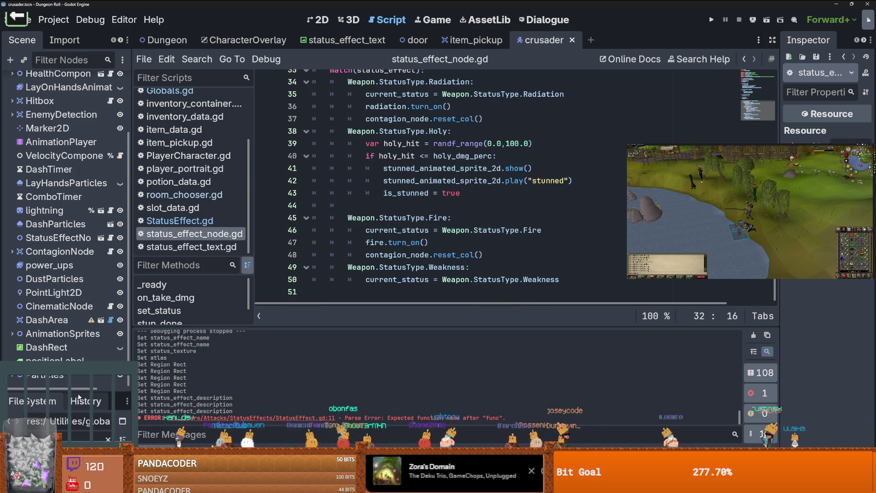
pyautogui.moveTo(79, 390); pyautogui.dragTo(99, 232)
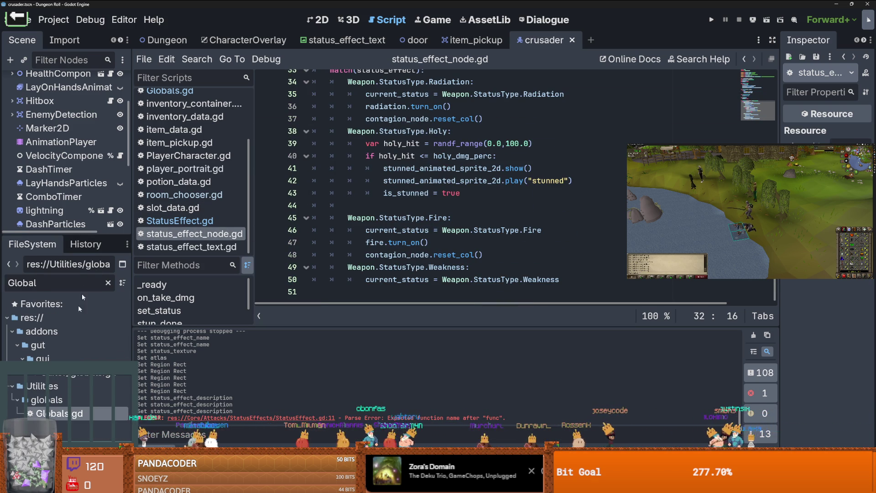
# - Delete the timer_status declaration on line 59 of Globals.gd and save
pyautogui.doubleClick(82, 414)
pyautogui.scroll(9, 411, 189)
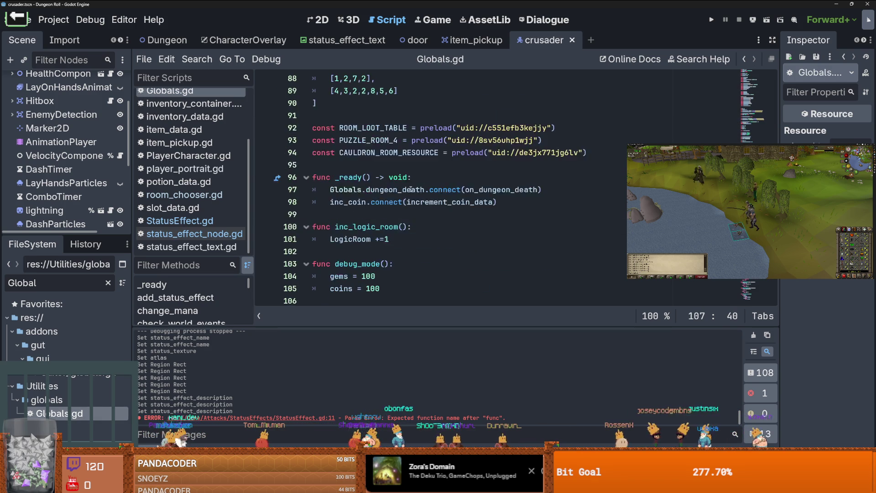
pyautogui.scroll(9, 410, 188)
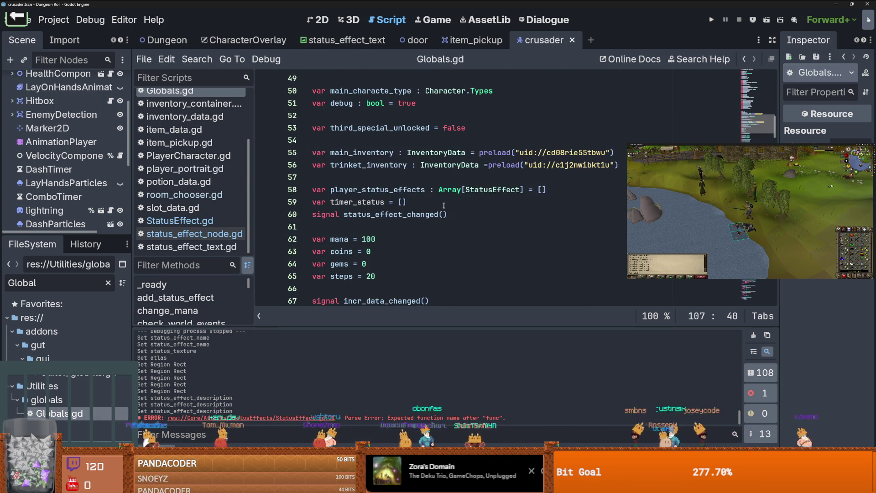
pyautogui.click(436, 213)
pyautogui.click(406, 202)
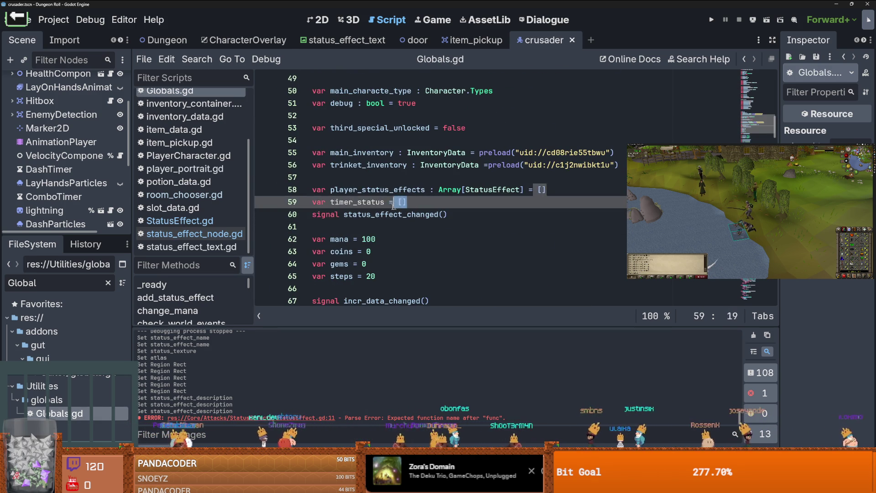
pyautogui.moveTo(406, 201); pyautogui.dragTo(275, 203)
pyautogui.press('BackSpace')
pyautogui.press('Delete')
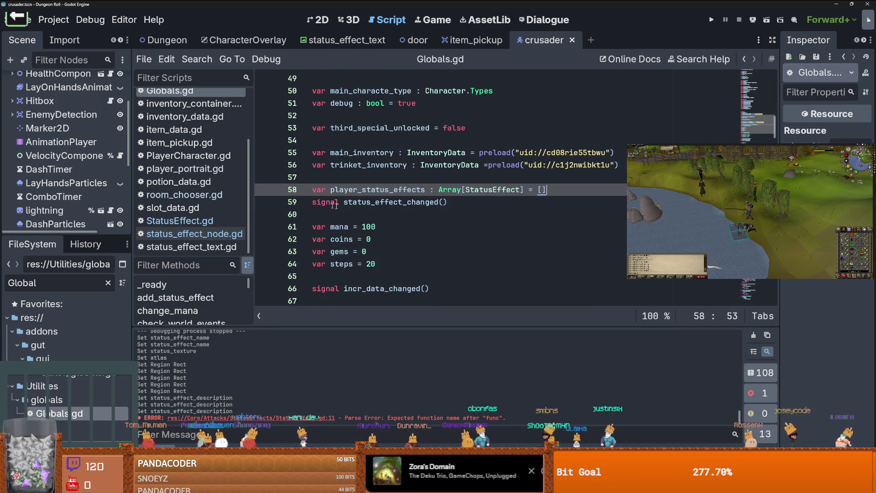
pyautogui.hotkey('ctrl', 's')
pyautogui.doubleClick(391, 201)
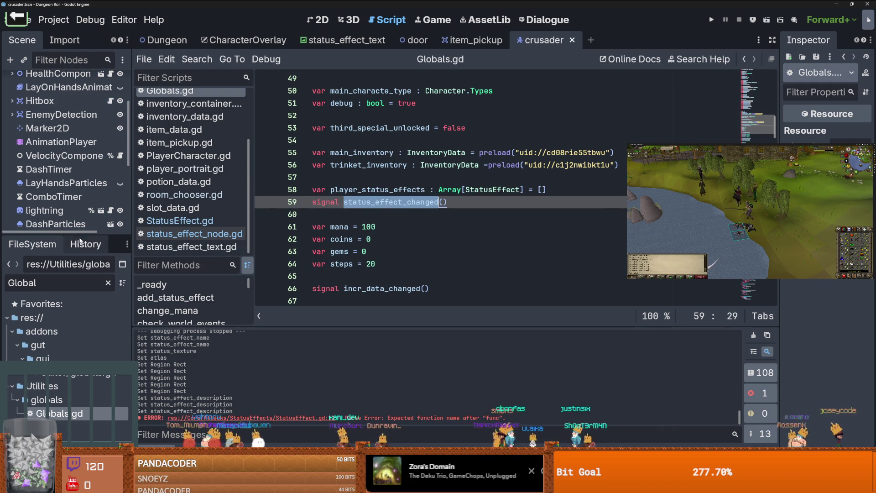
# - Widen the Scene dock and open the StatusEffectNode script, scrolling down toward set_status
pyautogui.moveTo(82, 233); pyautogui.dragTo(83, 262)
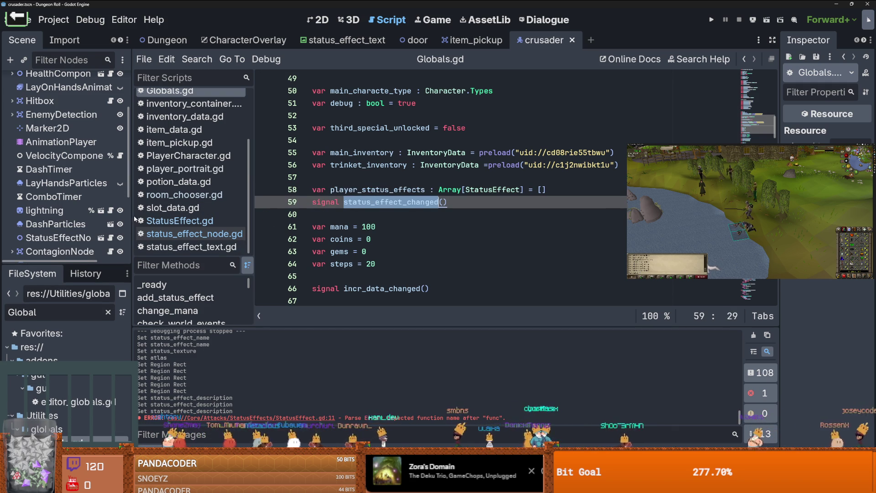
pyautogui.moveTo(132, 217); pyautogui.dragTo(191, 217)
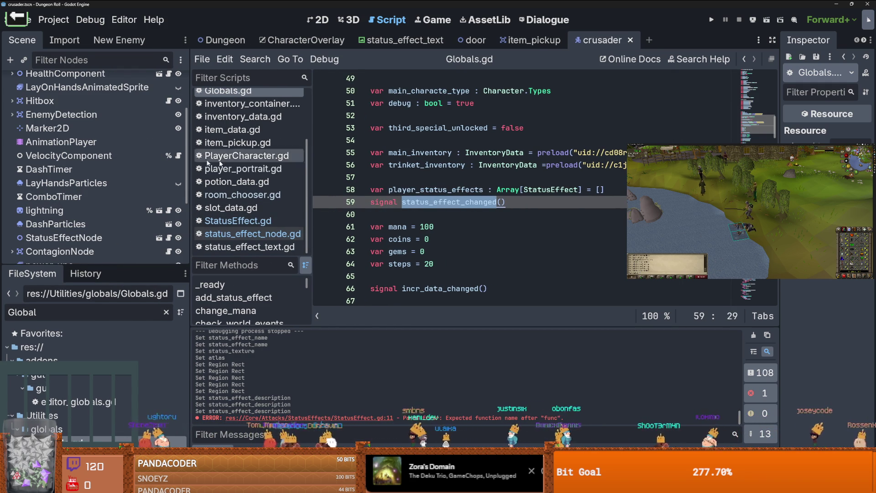
pyautogui.scroll(-3, 82, 173)
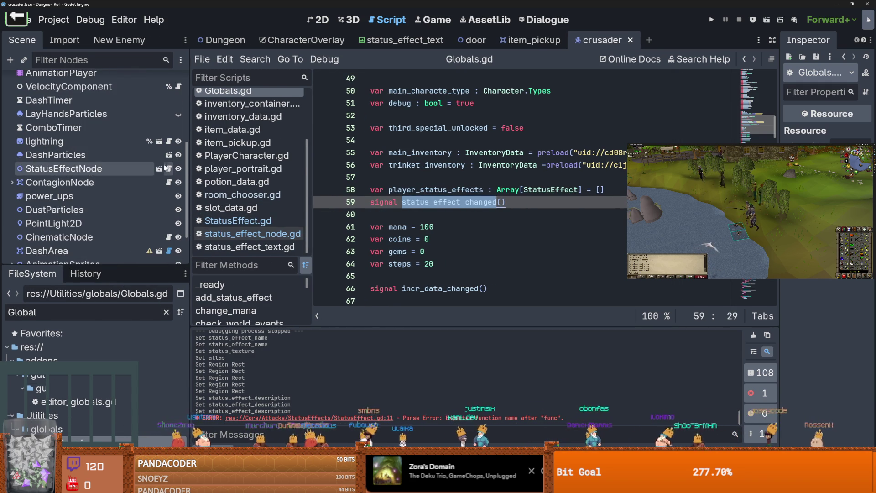
pyautogui.click(168, 169)
pyautogui.scroll(10, 486, 180)
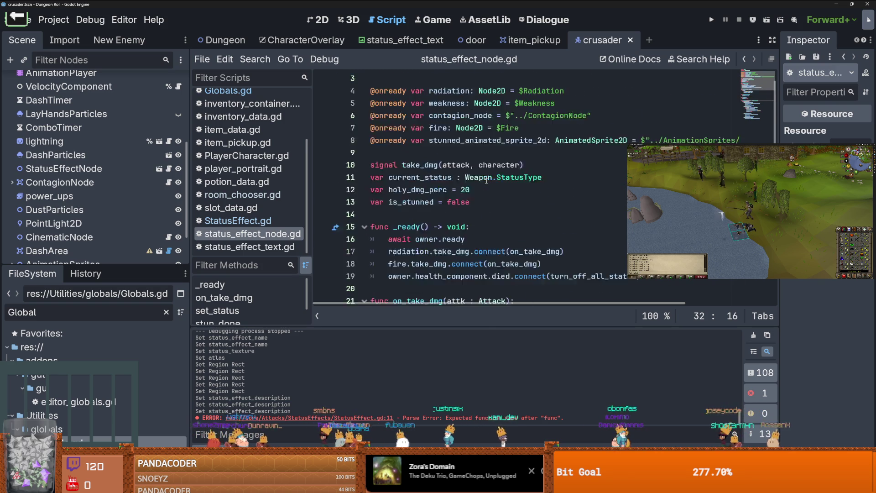
pyautogui.scroll(-5, 486, 180)
pyautogui.scroll(-2, 128, 207)
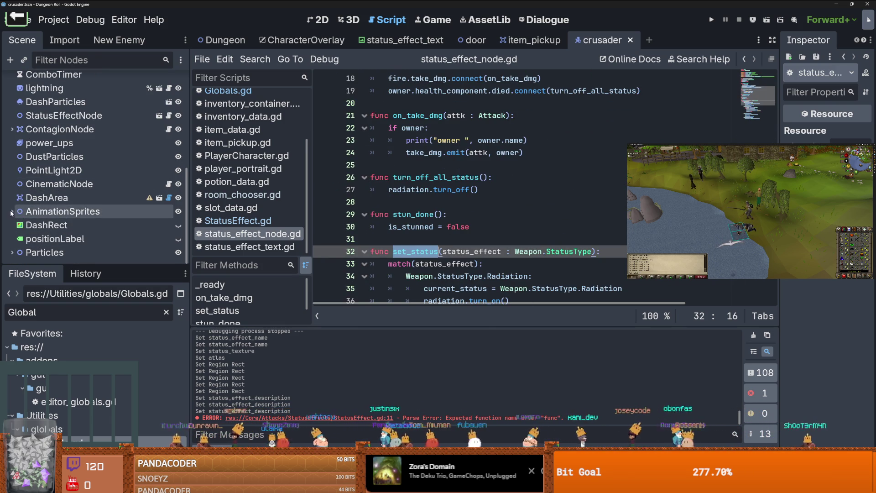
pyautogui.doubleClick(91, 162)
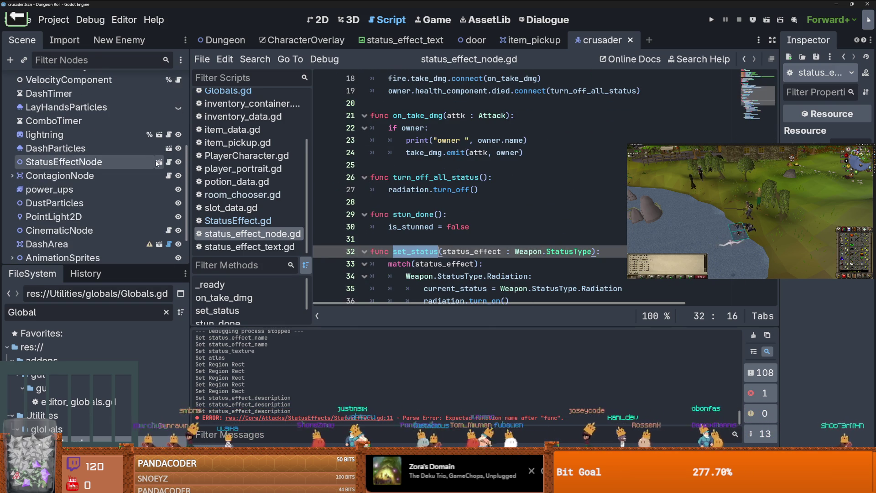
# - Collapse the Radiation and Fire branches in the status effect node tree
pyautogui.click(12, 95)
pyautogui.click(46, 108)
pyautogui.click(12, 122)
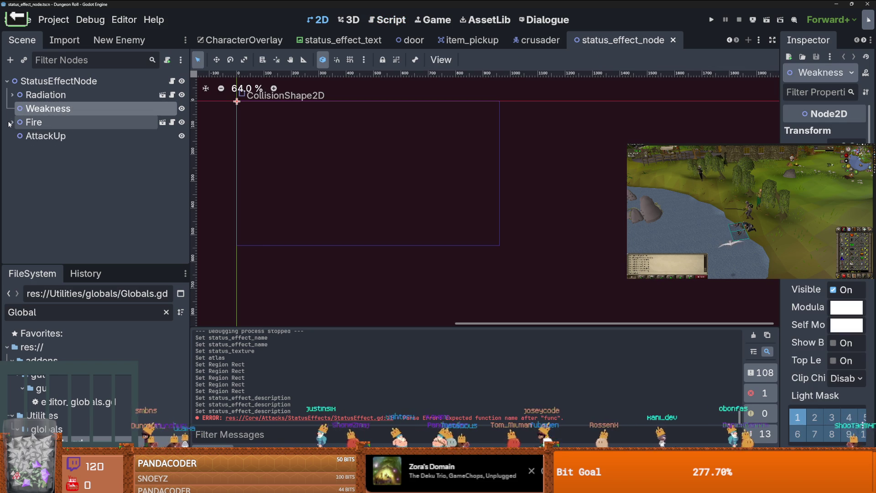
# - Add a Node2D child under StatusEffectNode and name it Slowness
pyautogui.rightClick(64, 81)
pyautogui.click(90, 109)
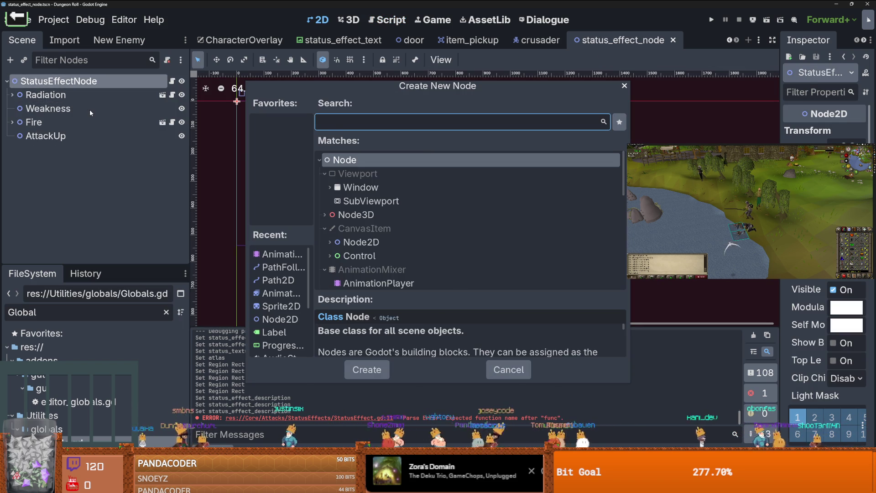
pyautogui.write('node')
pyautogui.press('Down')
pyautogui.press('Down')
pyautogui.press('Return')
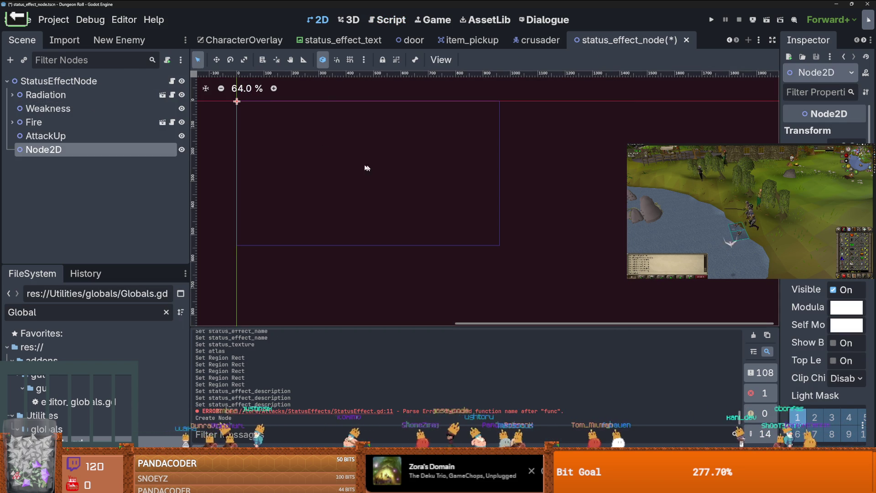
pyautogui.click(92, 147)
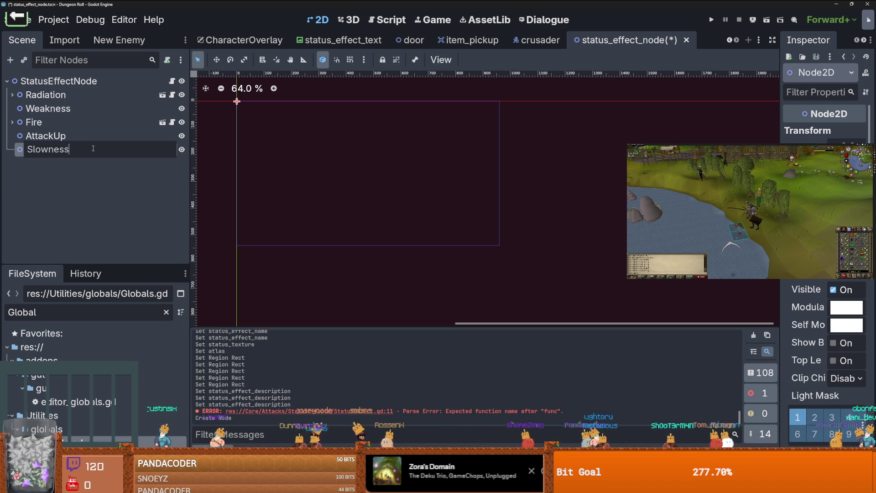
pyautogui.press('Return')
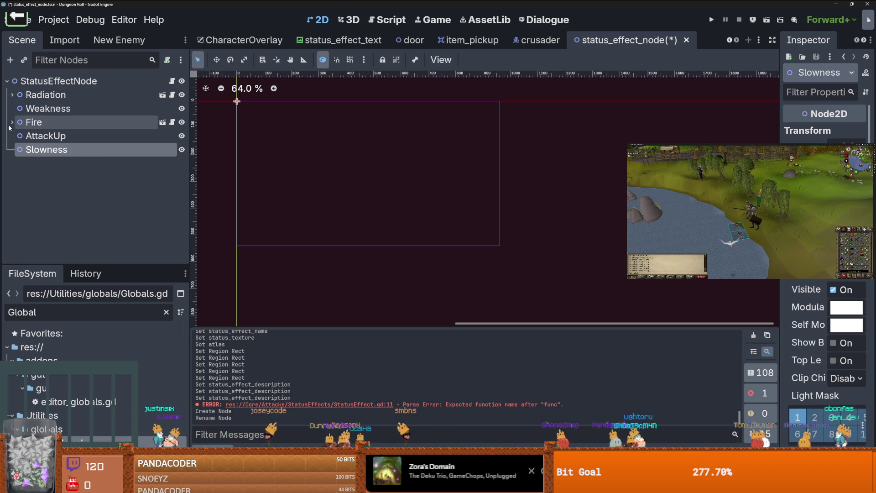
# - Attach a new slowness.gd script to Slowness, saved in a new StatusEffects/Slowness folder, and save the scene
pyautogui.click(167, 60)
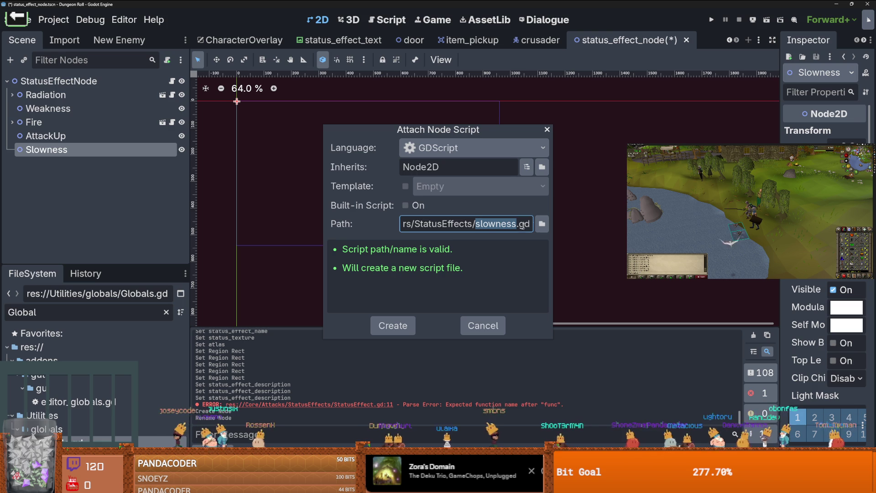
pyautogui.click(542, 223)
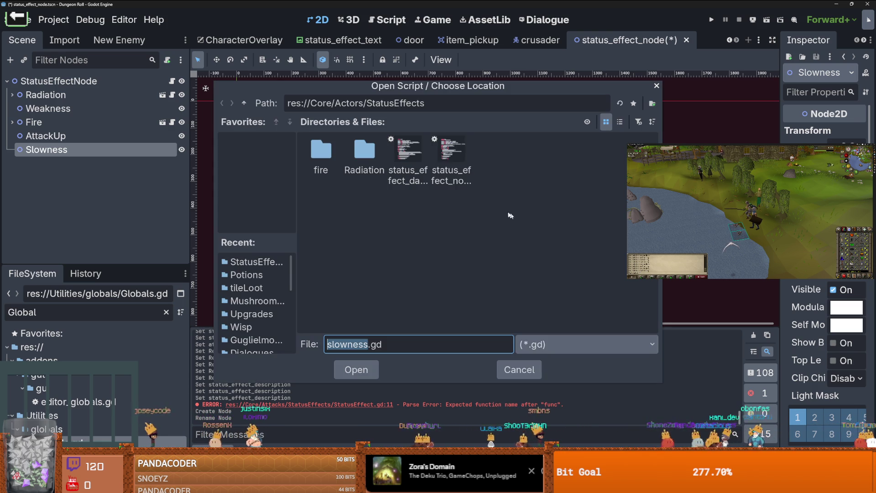
pyautogui.click(652, 104)
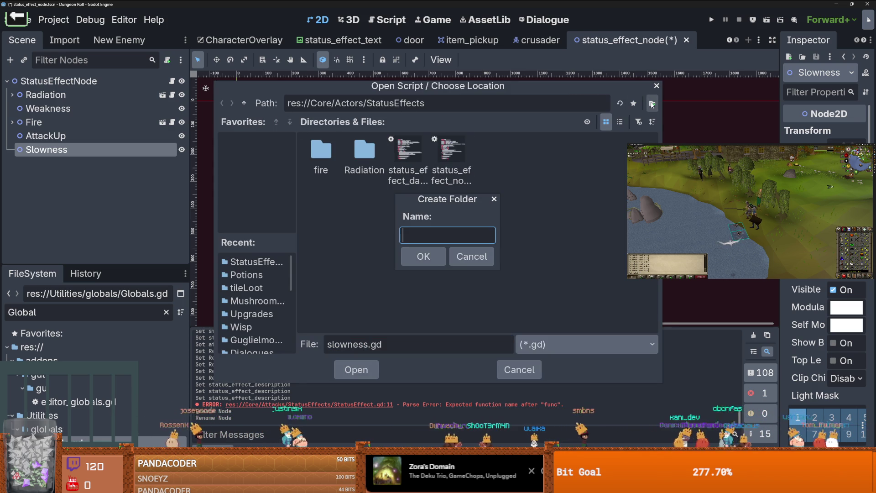
pyautogui.write('owness')
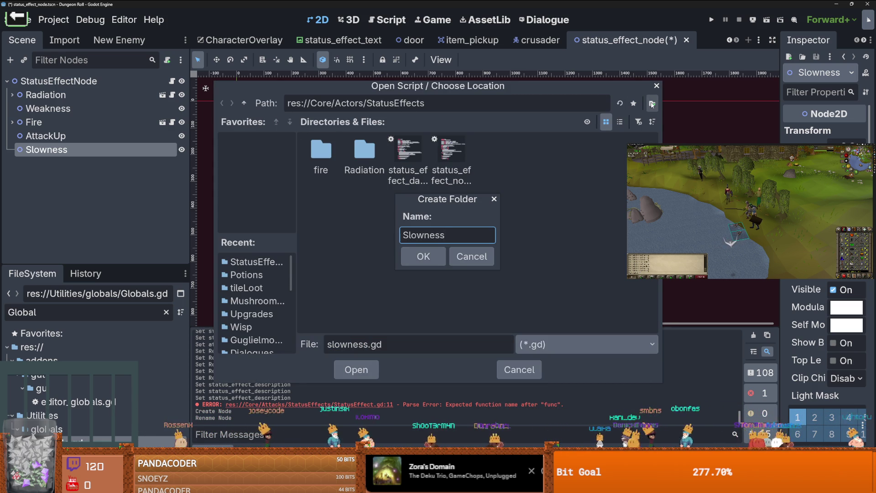
pyautogui.press('Return')
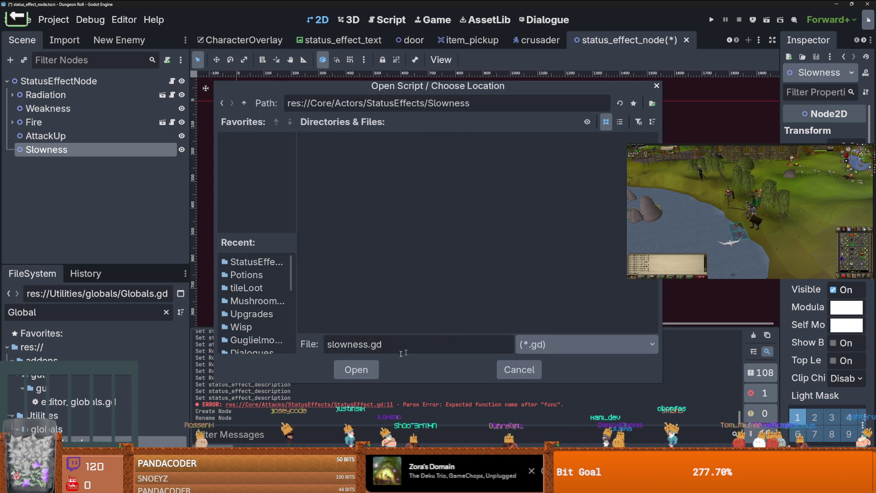
pyautogui.click(361, 368)
pyautogui.click(392, 325)
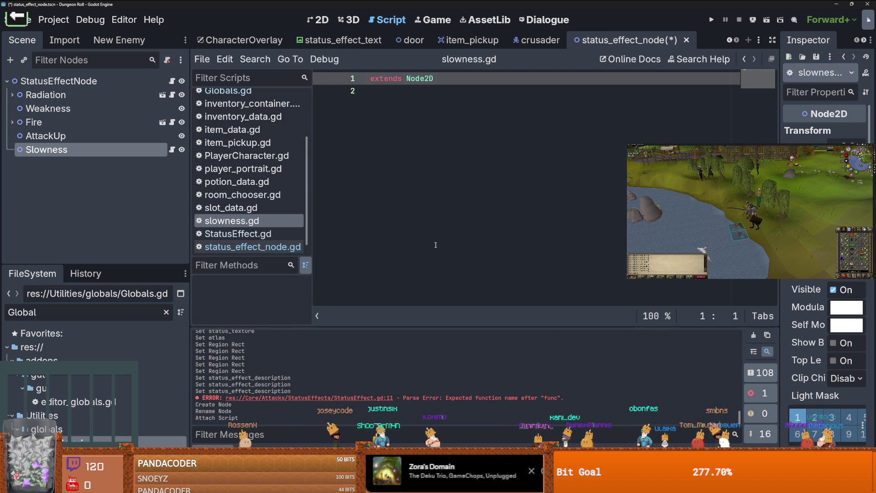
pyautogui.hotkey('ctrl', 's')
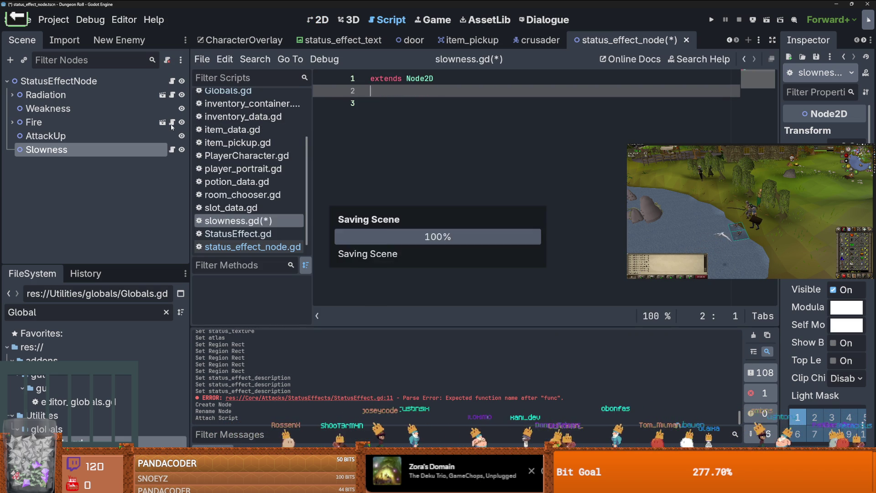
pyautogui.click(171, 149)
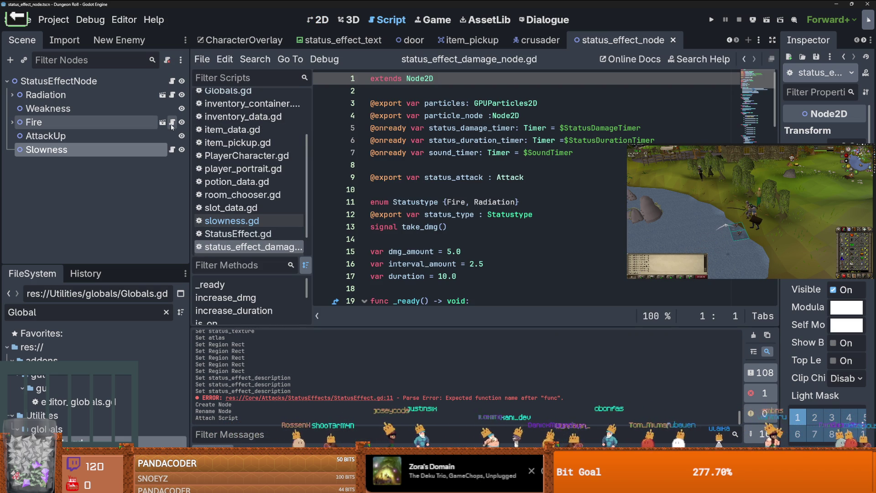
# - Open slowness.gd, then scroll through status_effect_damage_node.gd for reference
pyautogui.click(173, 151)
pyautogui.click(421, 101)
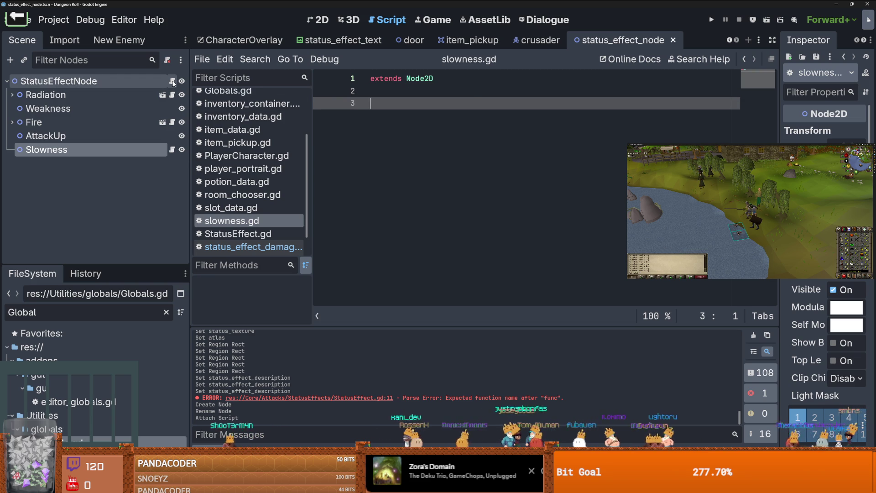
pyautogui.click(172, 123)
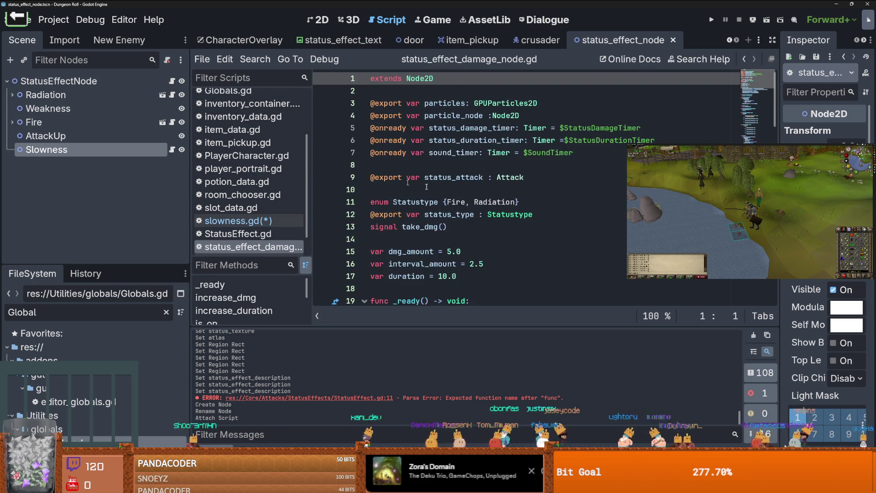
pyautogui.scroll(-5, 457, 193)
pyautogui.scroll(-5, 456, 193)
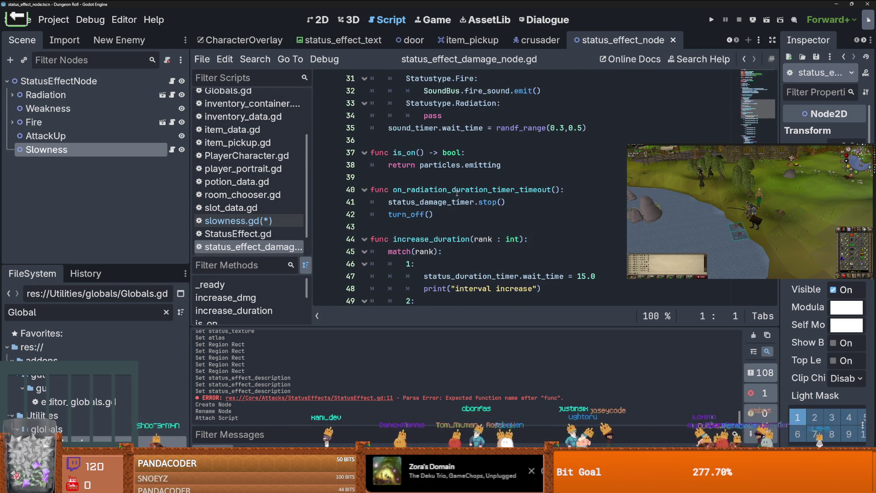
pyautogui.click(12, 123)
pyautogui.click(12, 122)
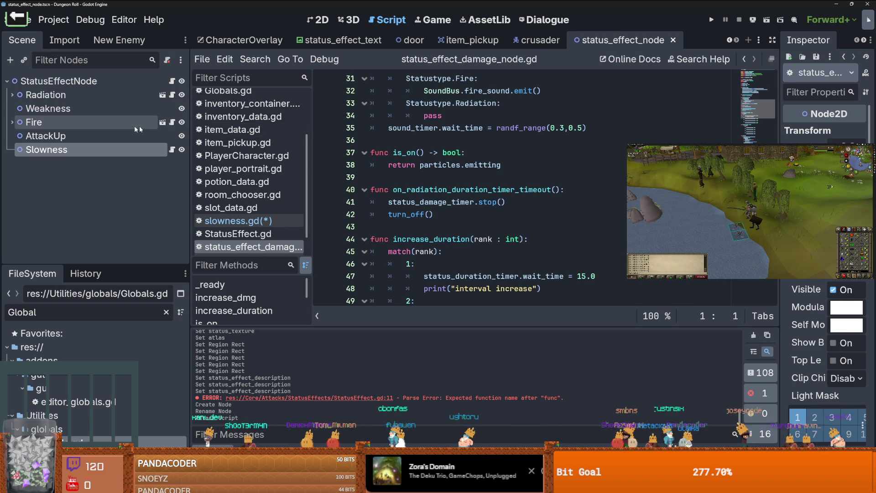
# - Inspect StatusDamageTimer in the statusEffectTimerNode scene, then close that scene
pyautogui.click(162, 122)
pyautogui.click(71, 100)
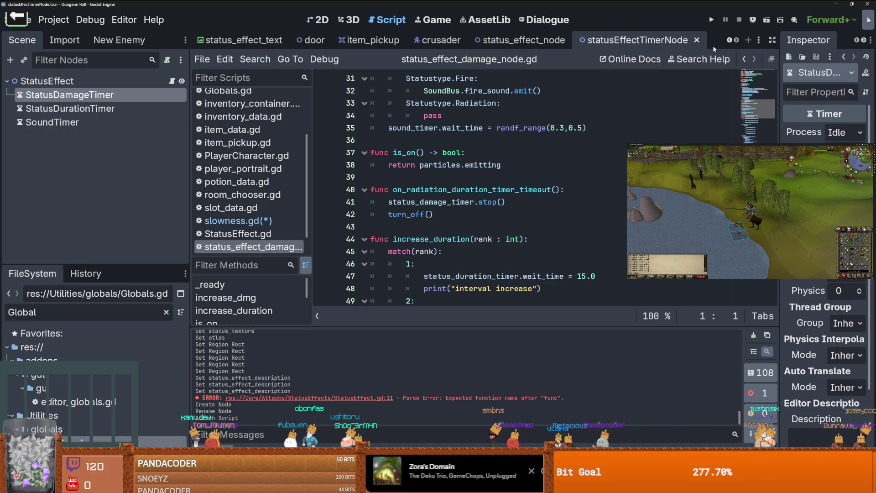
pyautogui.hotkey('ctrl', 'shift', 'w')
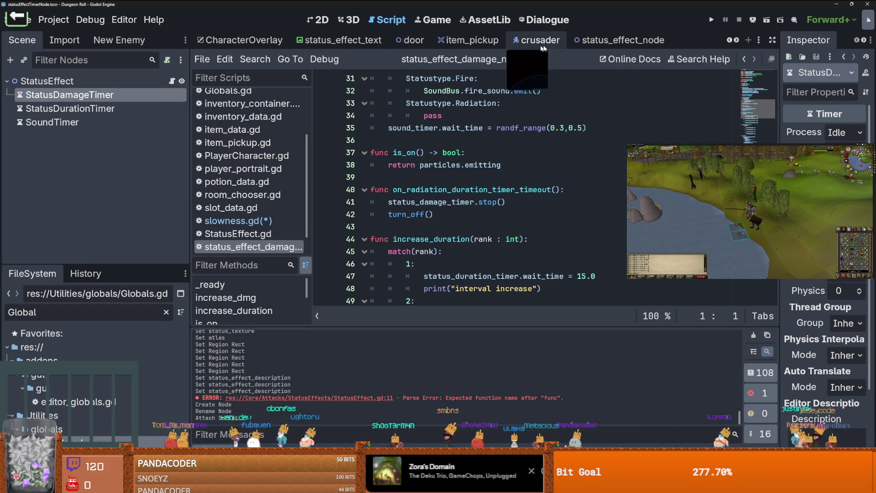
# - Add a Timer child under Slowness, rename it DurationTimer, and save the scene
pyautogui.rightClick(132, 149)
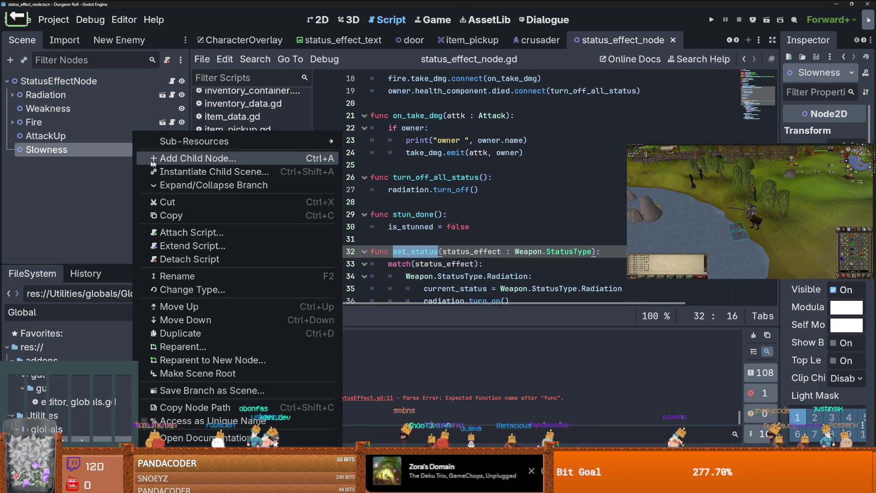
pyautogui.click(157, 159)
pyautogui.write('timer')
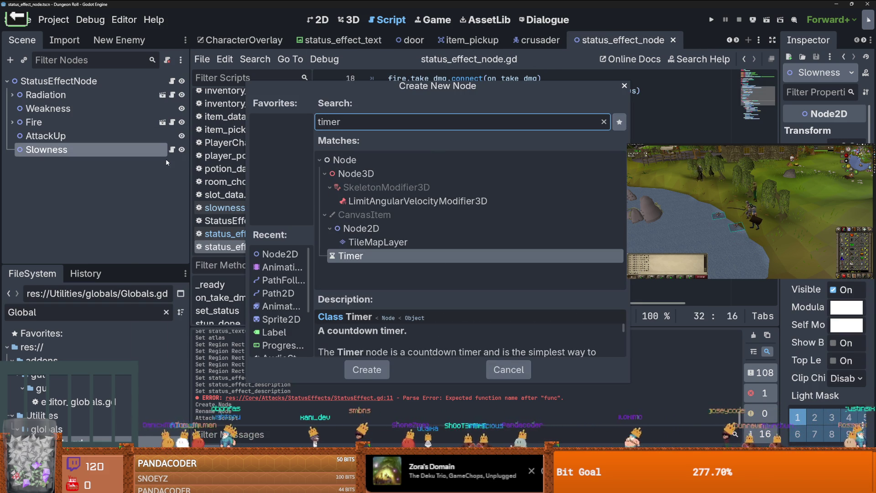
pyautogui.press('Return')
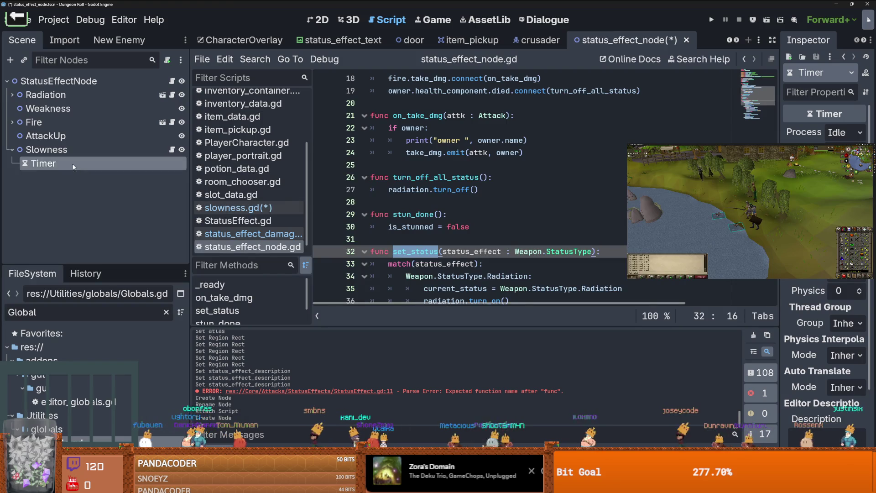
pyautogui.doubleClick(73, 164)
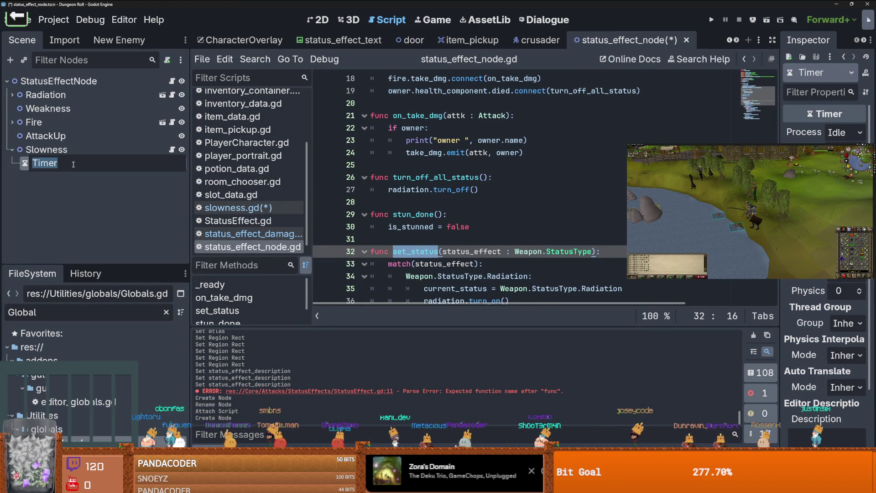
pyautogui.click(73, 163)
pyautogui.write('Duration')
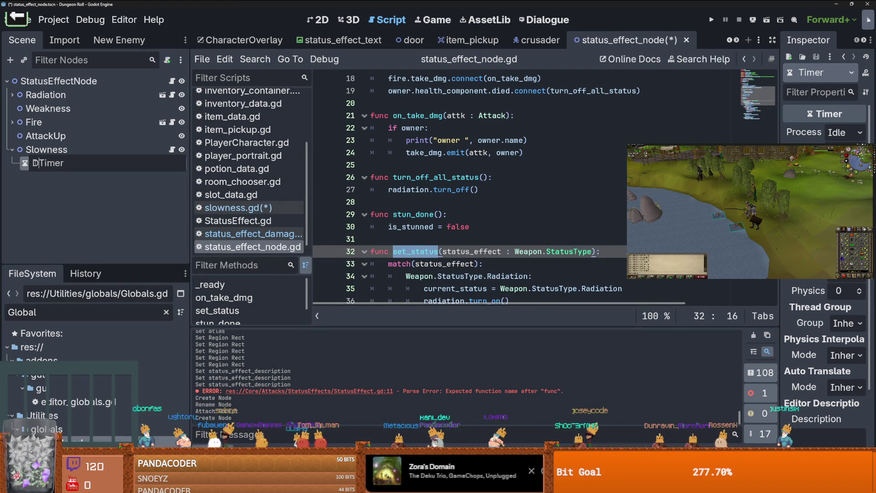
pyautogui.press('Return')
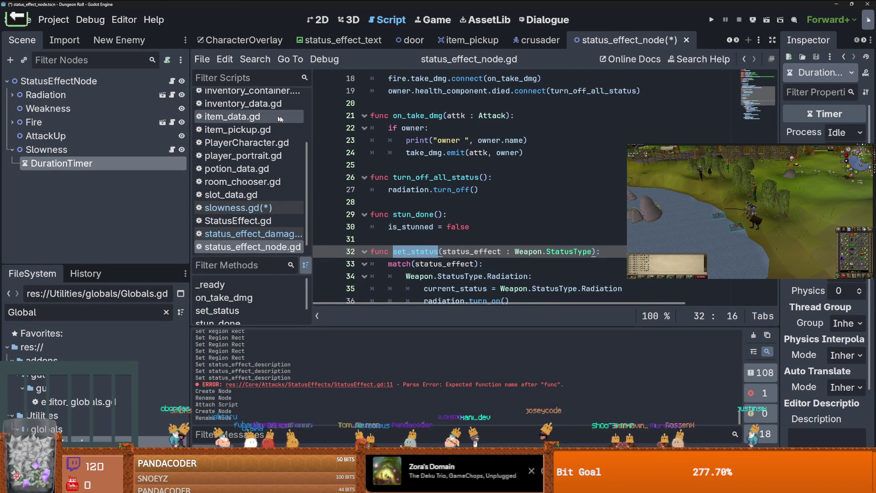
pyautogui.hotkey('ctrl', 's')
pyautogui.click(172, 122)
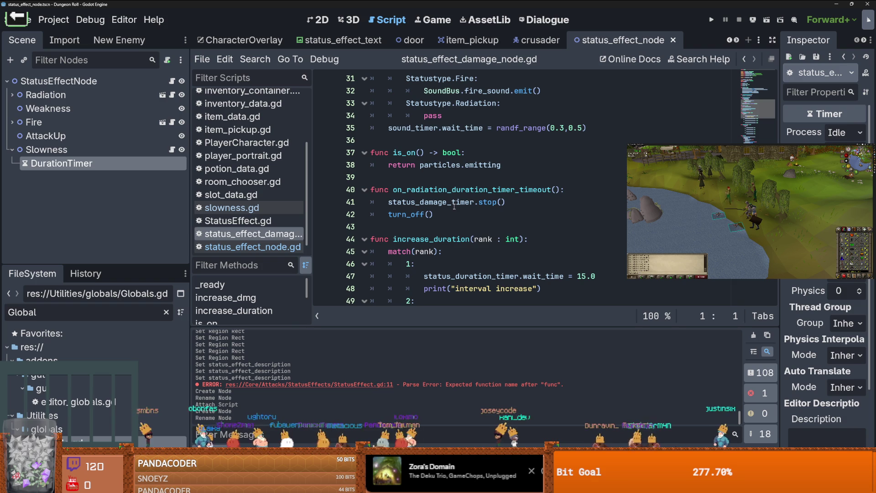
# - Scroll through status_effect_damage_node.gd to review its timer code
pyautogui.scroll(-1, 475, 199)
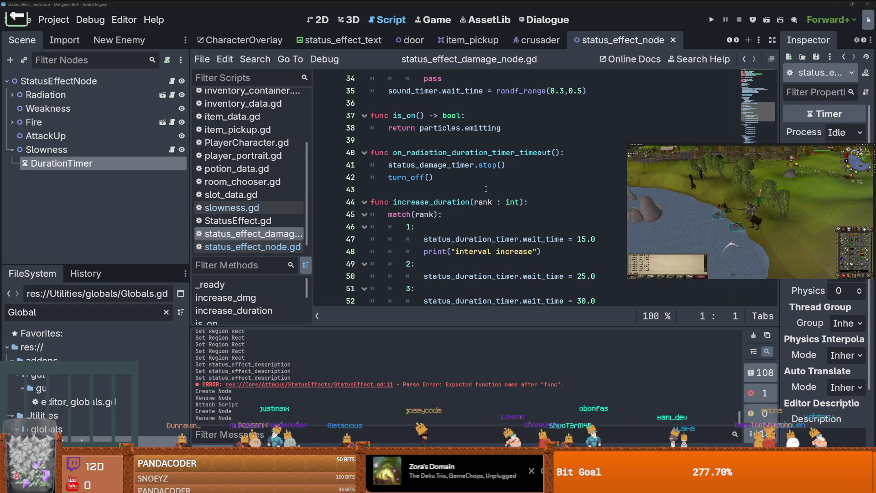
pyautogui.click(476, 209)
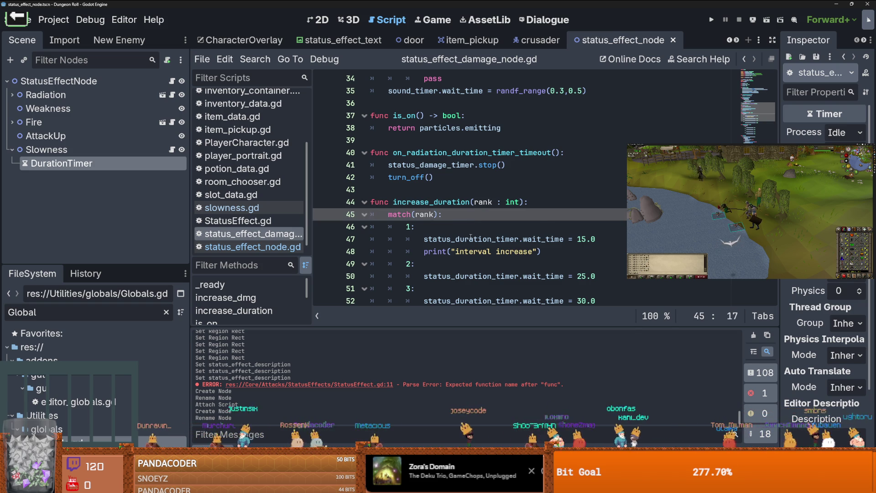
pyautogui.scroll(2, 461, 206)
pyautogui.scroll(-4, 445, 203)
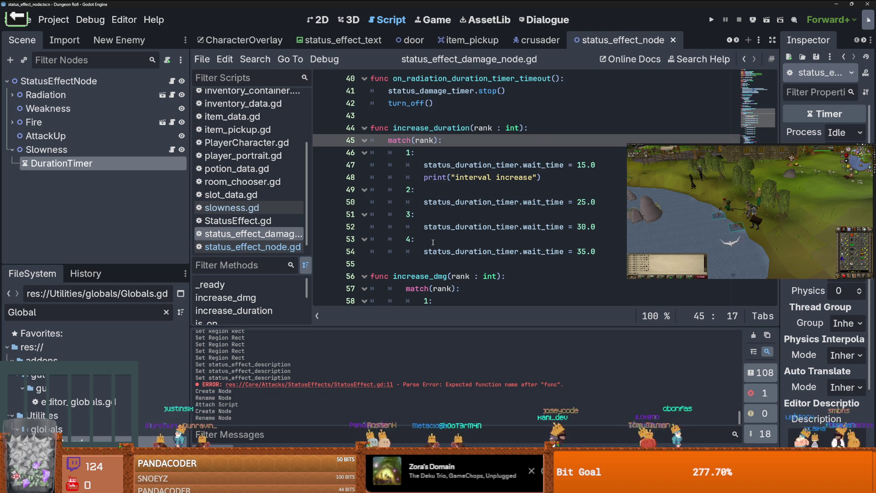
pyautogui.scroll(-6, 433, 242)
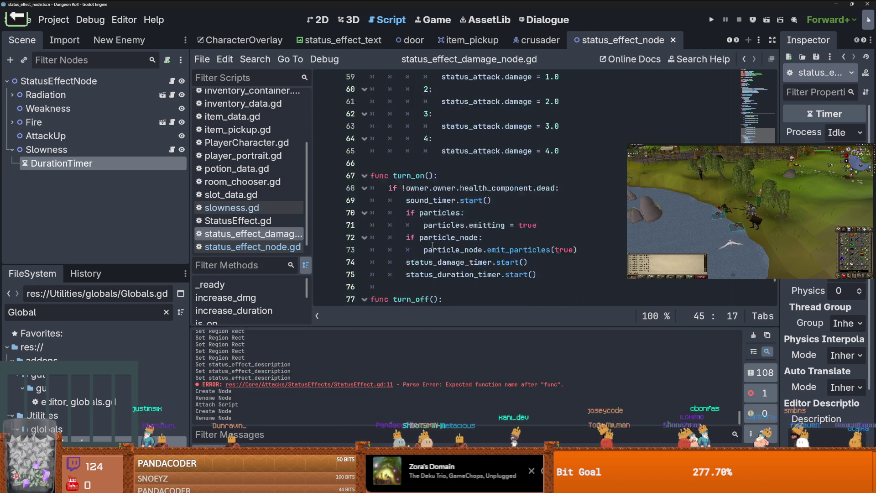
pyautogui.scroll(-2, 432, 245)
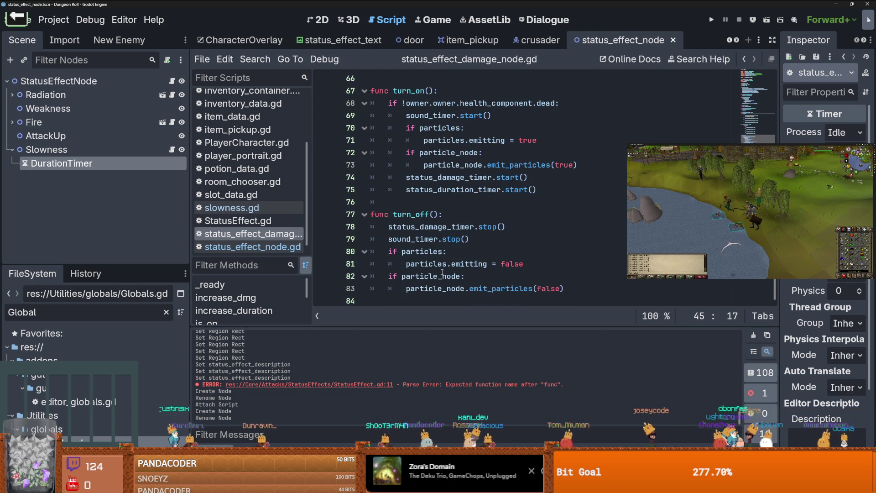
pyautogui.scroll(15, 441, 273)
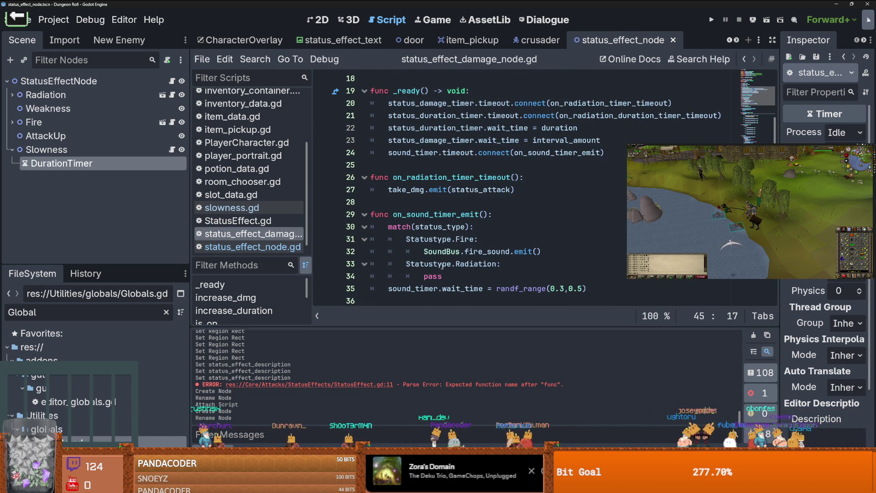
pyautogui.scroll(2, 442, 252)
pyautogui.scroll(-4, 444, 237)
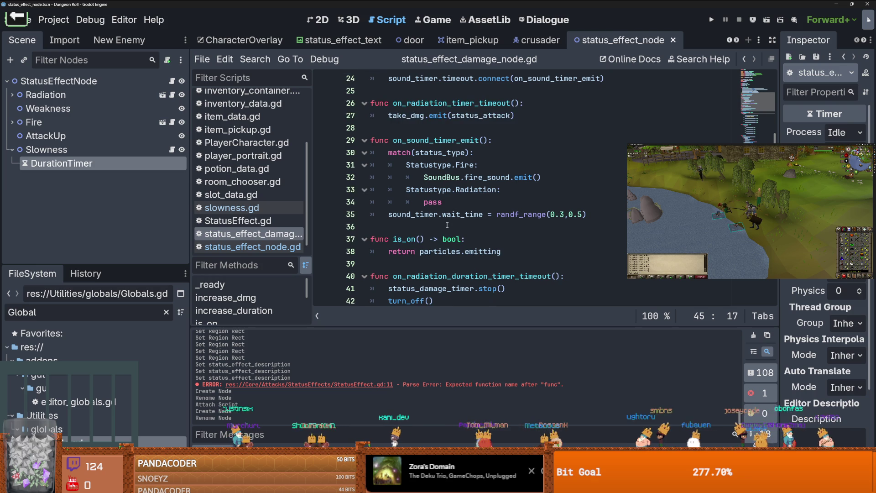
pyautogui.scroll(-2, 447, 225)
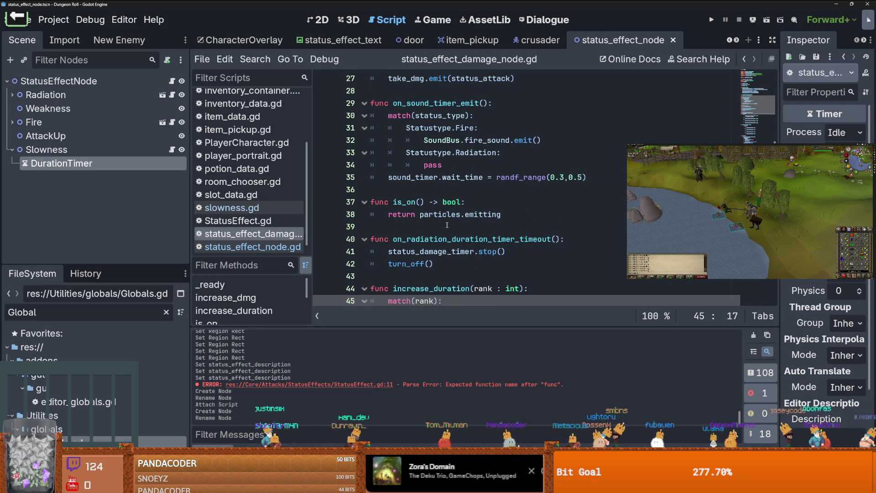
pyautogui.scroll(-1, 446, 225)
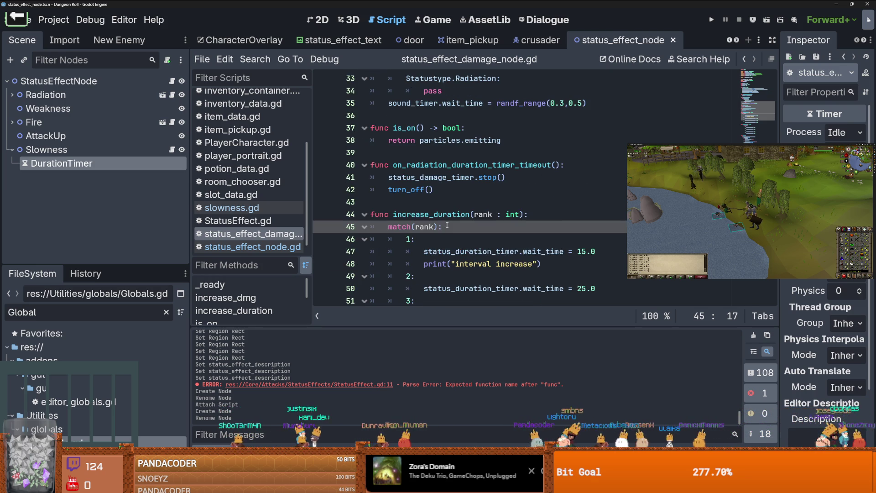
pyautogui.scroll(-1, 447, 225)
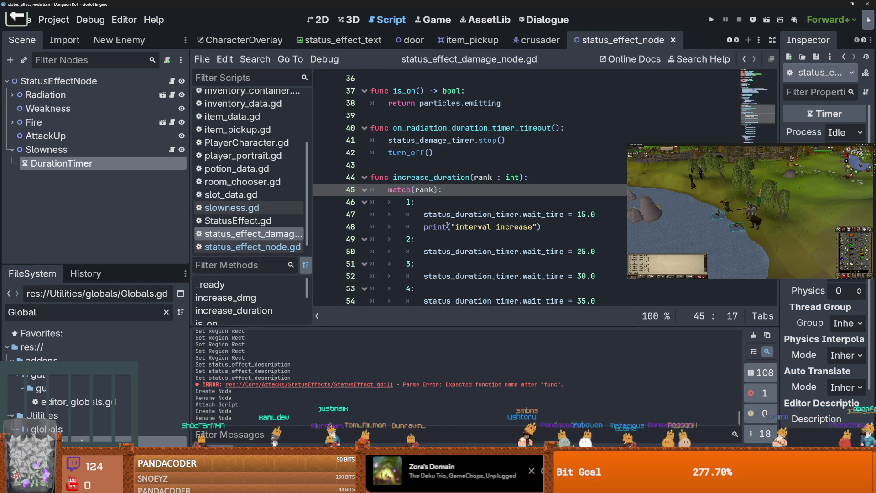
pyautogui.scroll(1, 447, 226)
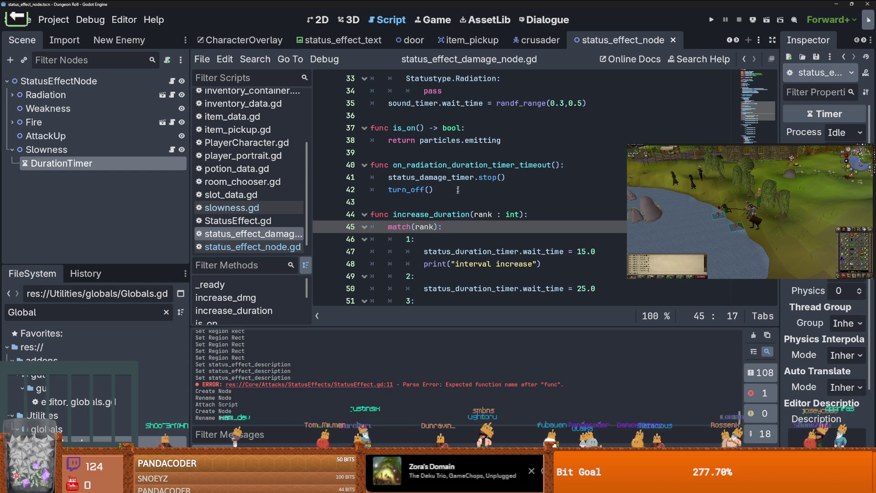
# - Examine the is_on, on_sound_timer_emit and on_radiation_timer_timeout functions in the damage script
pyautogui.click(462, 164)
pyautogui.doubleClick(404, 127)
pyautogui.scroll(3, 460, 193)
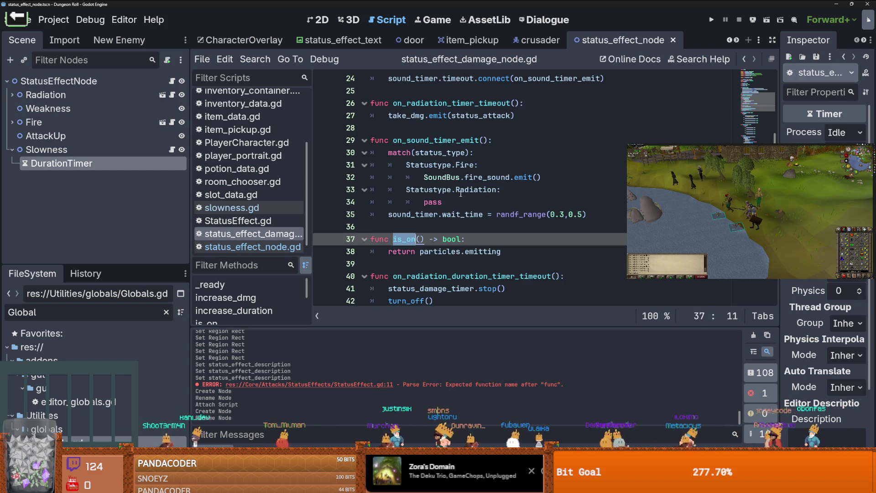
pyautogui.doubleClick(418, 141)
pyautogui.scroll(3, 460, 182)
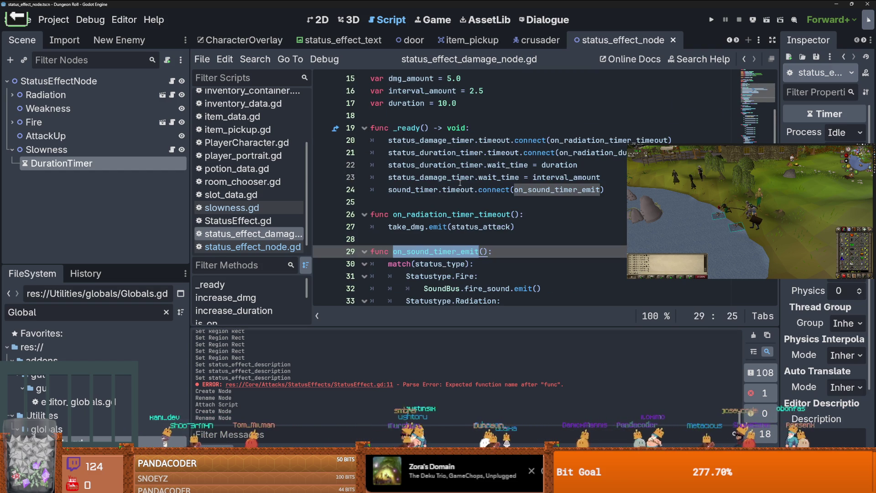
pyautogui.doubleClick(479, 219)
pyautogui.scroll(-8, 481, 221)
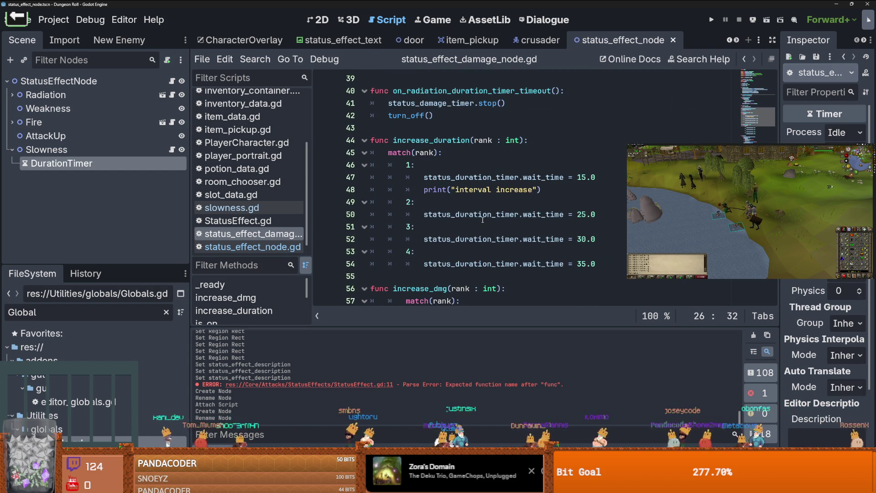
pyautogui.scroll(-9, 482, 220)
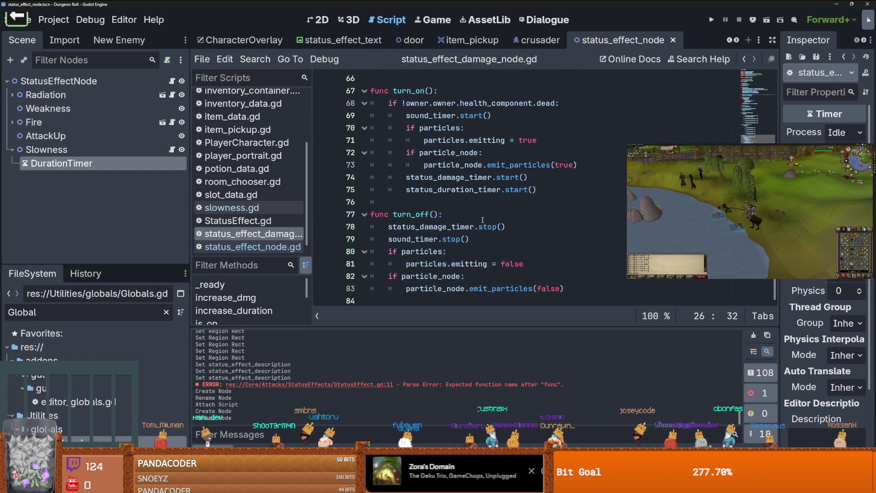
pyautogui.scroll(3, 482, 220)
# - Open slowness.gd and insert an empty line 3 below extends Node2D
pyautogui.click(171, 149)
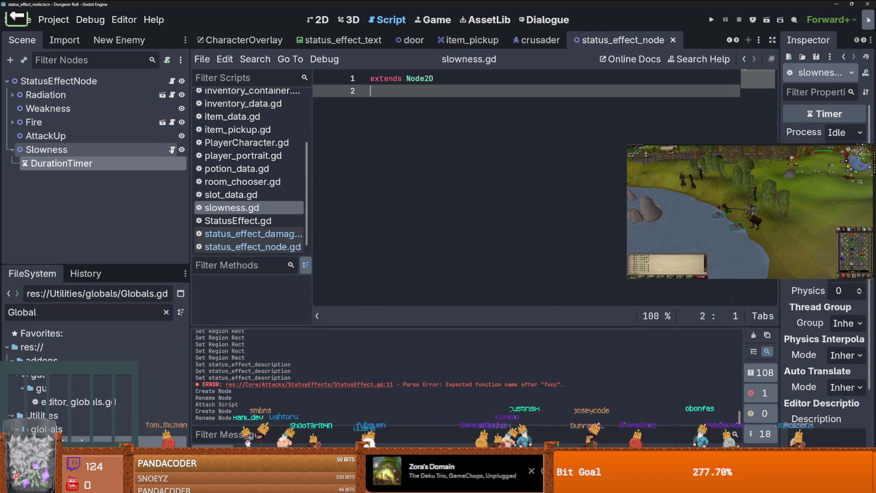
pyautogui.press('Return')
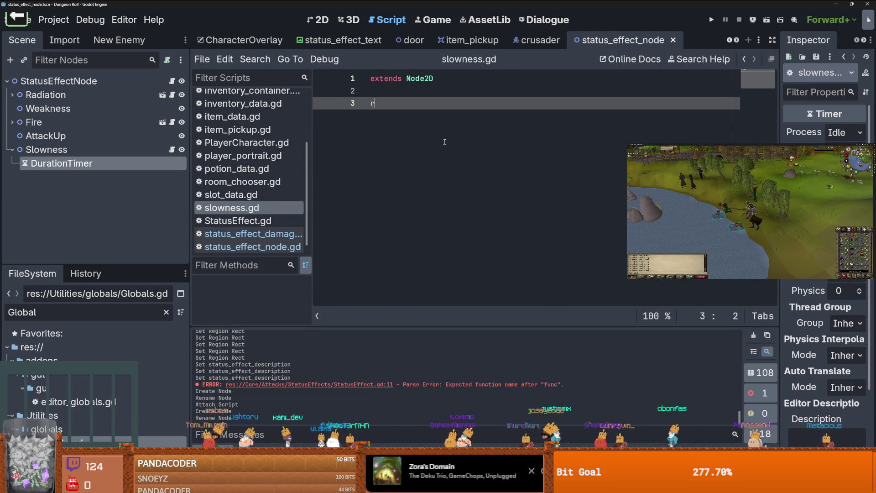
pyautogui.press('BackSpace')
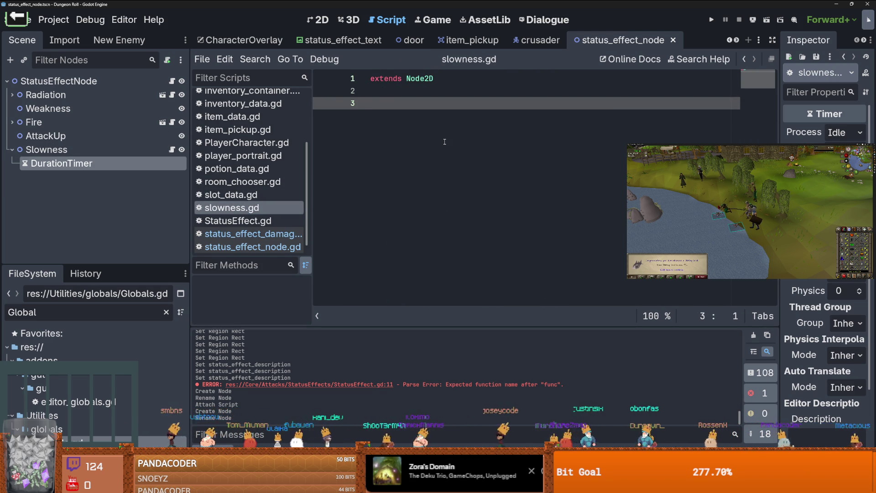
pyautogui.press('Tab')
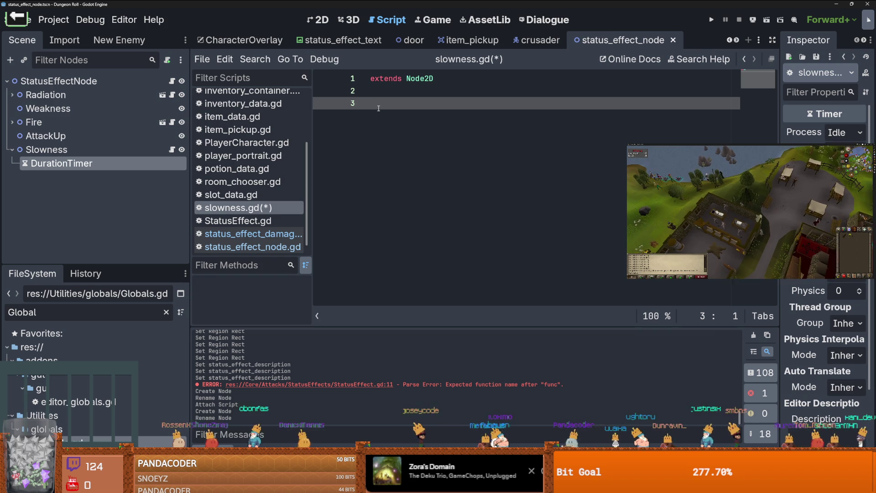
# - Write a func turn_on(): declaration in slowness.gd and save
pyautogui.write('gu')
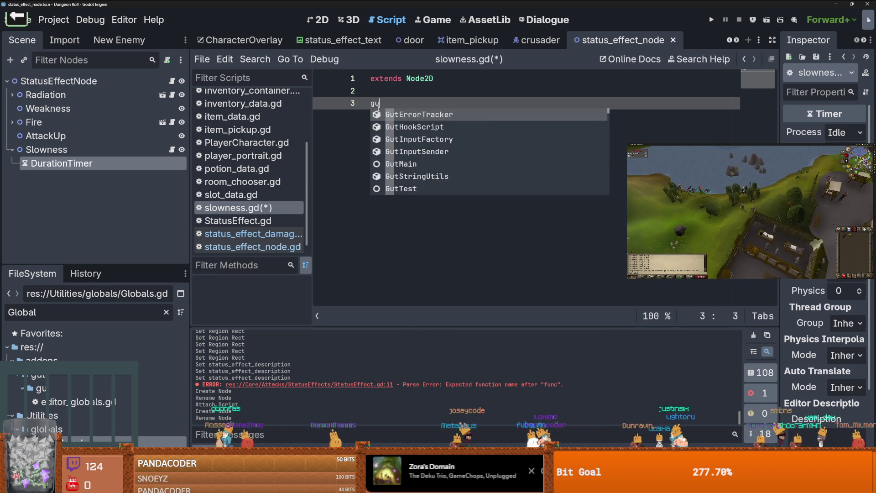
pyautogui.press('BackSpace')
pyautogui.press('BackSpace')
pyautogui.write('func ')
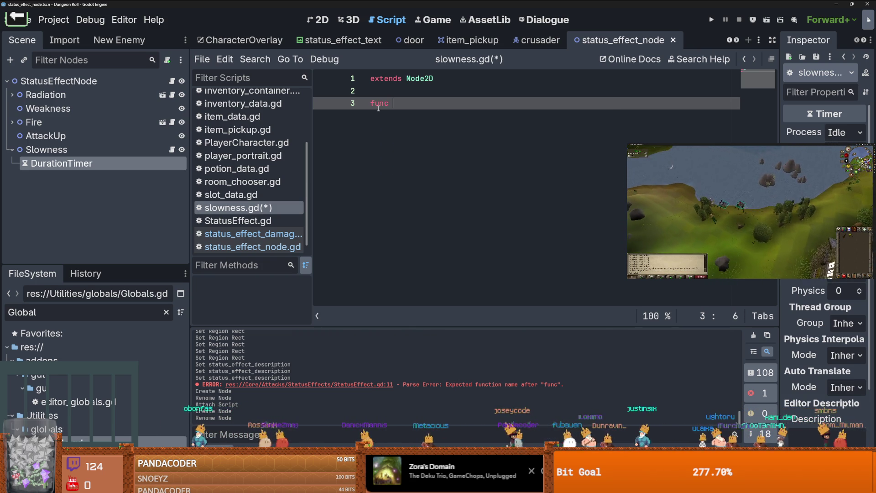
pyautogui.write('tu')
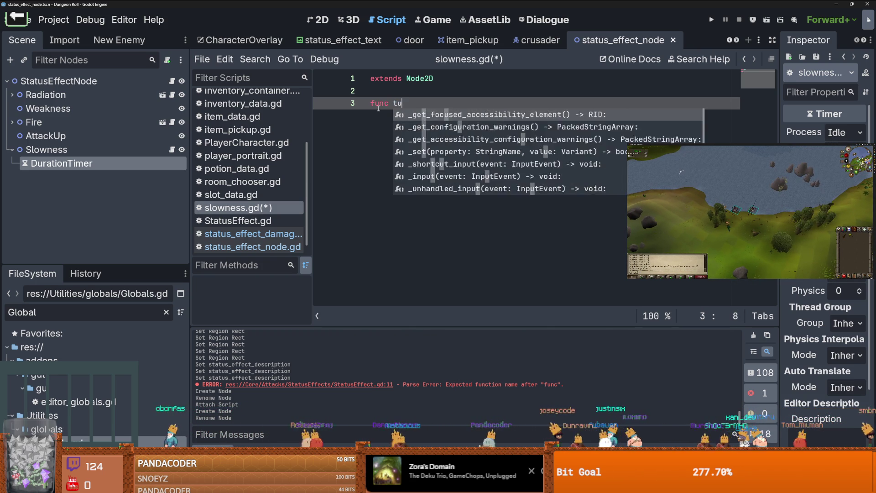
pyautogui.write('rn_on_')
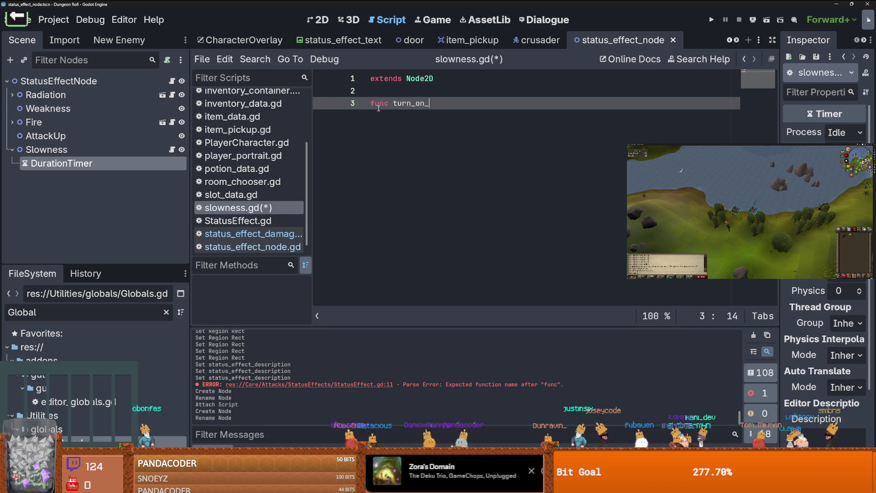
pyautogui.press('BackSpace')
pyautogui.write('():')
pyautogui.press('Return')
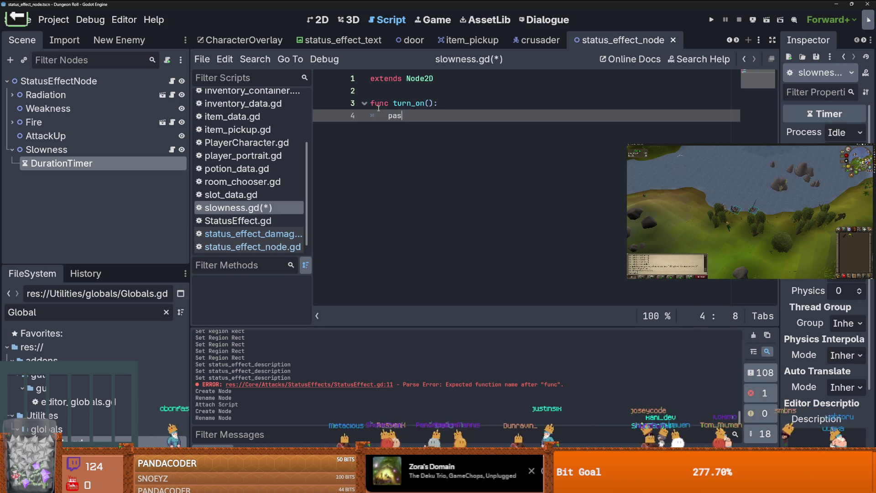
pyautogui.hotkey('ctrl', 's')
# - Add an onready duration_timer reference to DurationTimer on line 3
pyautogui.click(377, 94)
pyautogui.press('Return')
pyautogui.press('Return')
pyautogui.press('Up')
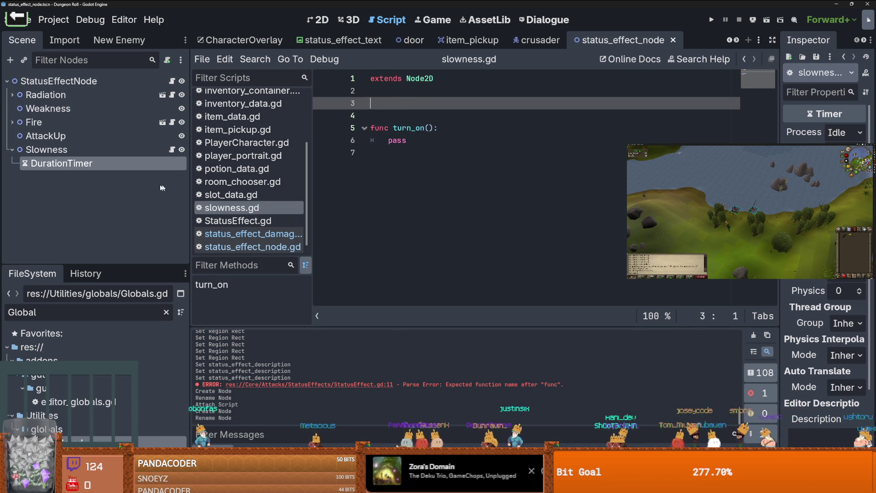
pyautogui.moveTo(84, 163); pyautogui.dragTo(381, 103)
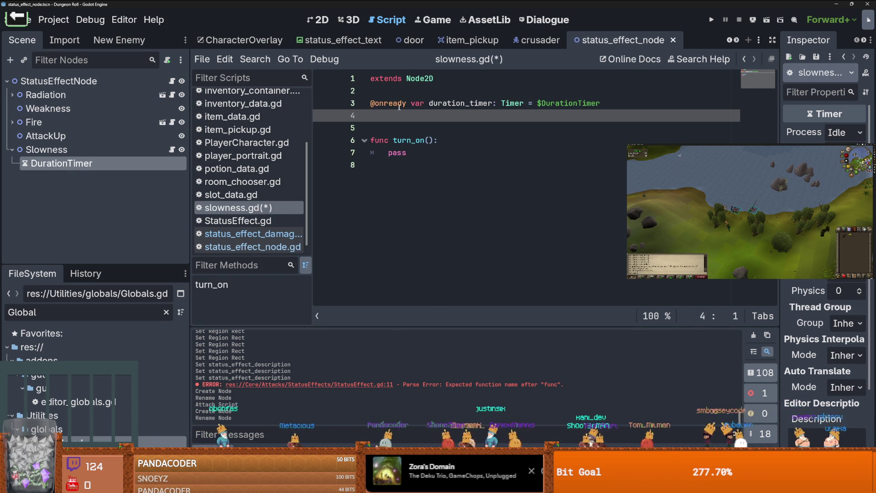
pyautogui.doubleClick(437, 104)
pyautogui.click(403, 128)
pyautogui.press('Return')
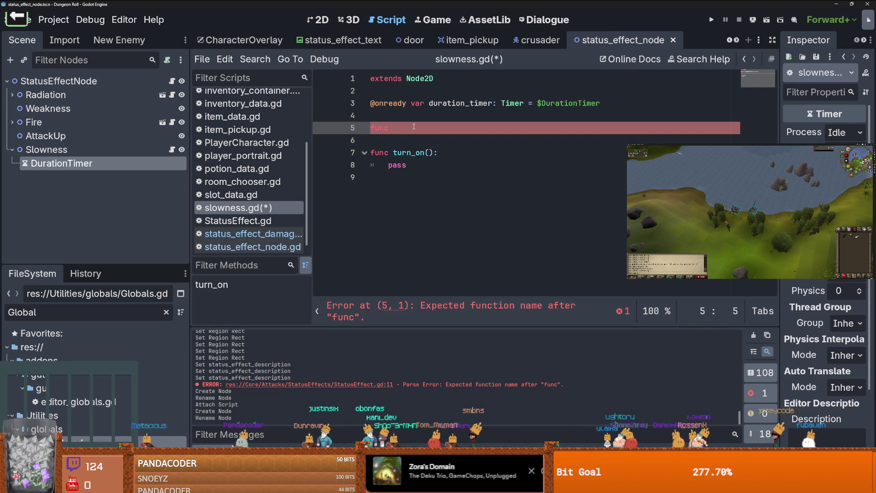
# - Add func _ready() connecting duration_timer.timeout to turn_off
pyautogui.write('rerad')
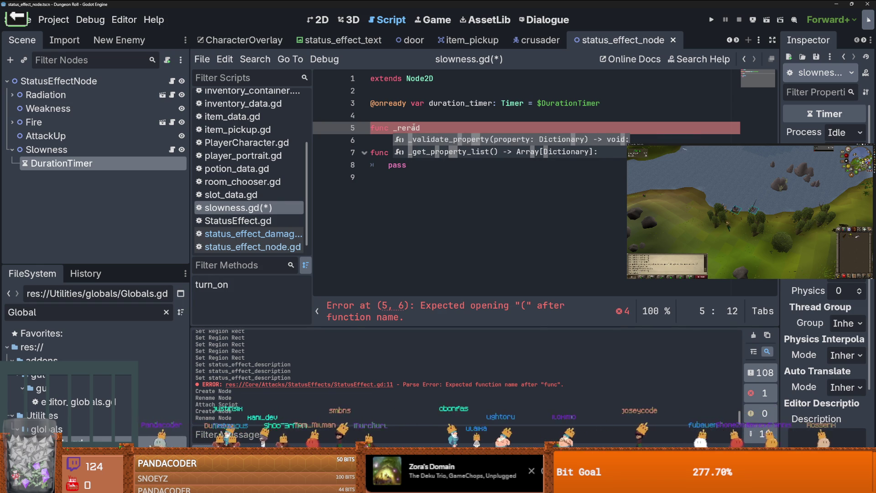
pyautogui.press('BackSpace')
pyautogui.press('BackSpace')
pyautogui.press('BackSpace')
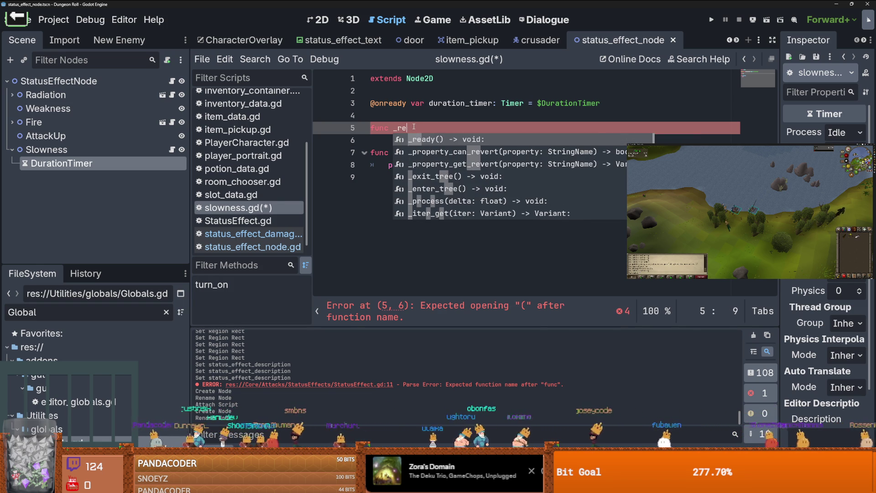
pyautogui.press('Return')
pyautogui.press('Return')
pyautogui.write('dur')
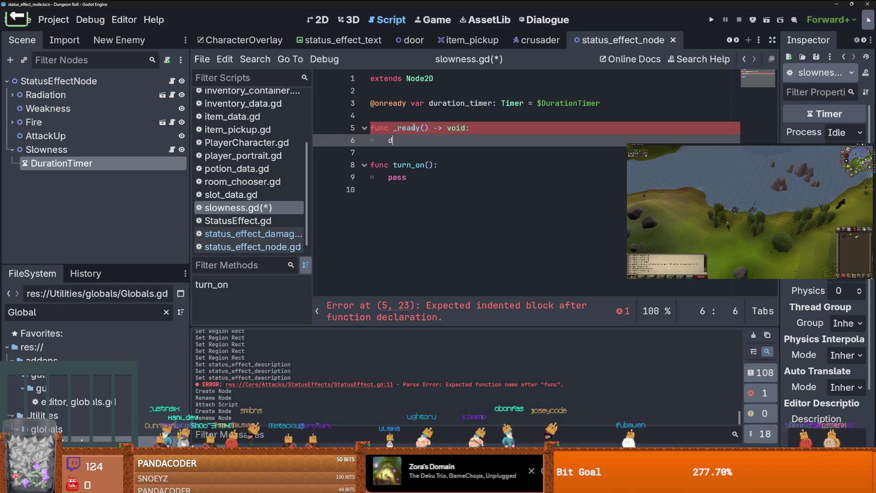
pyautogui.press('Return')
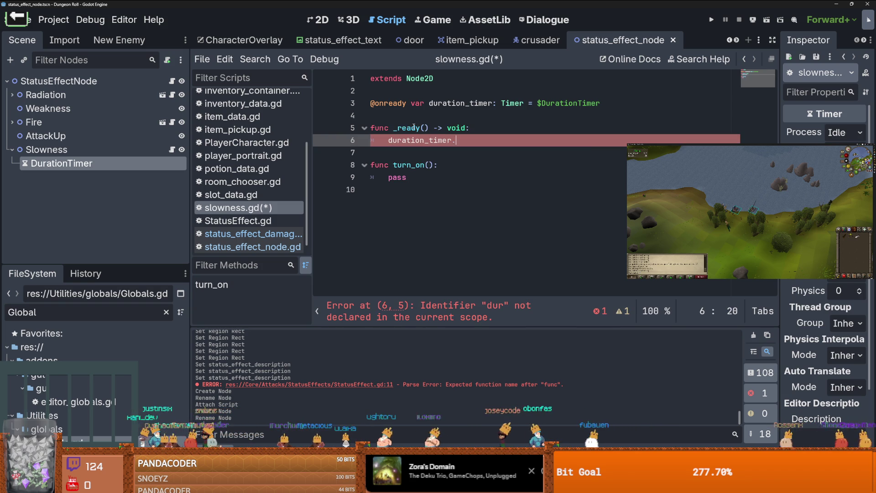
pyautogui.write('.tim')
pyautogui.press('Return')
pyautogui.write('.')
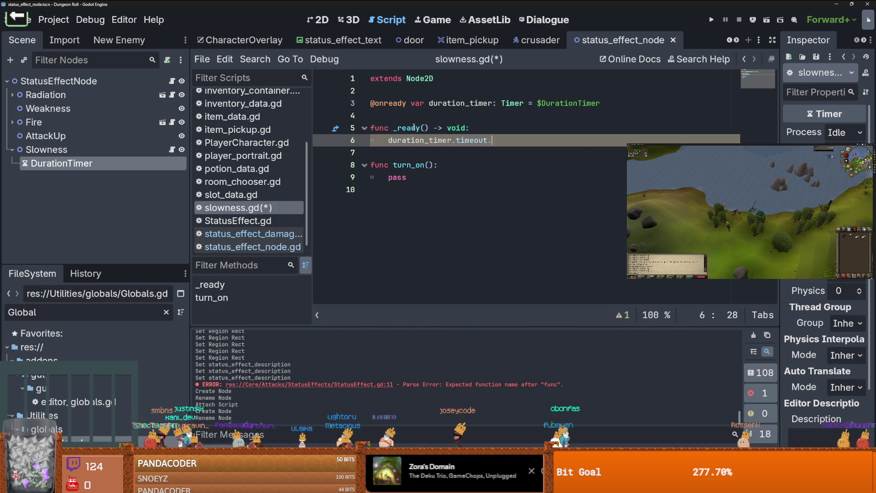
pyautogui.press('Return')
pyautogui.write('turn_')
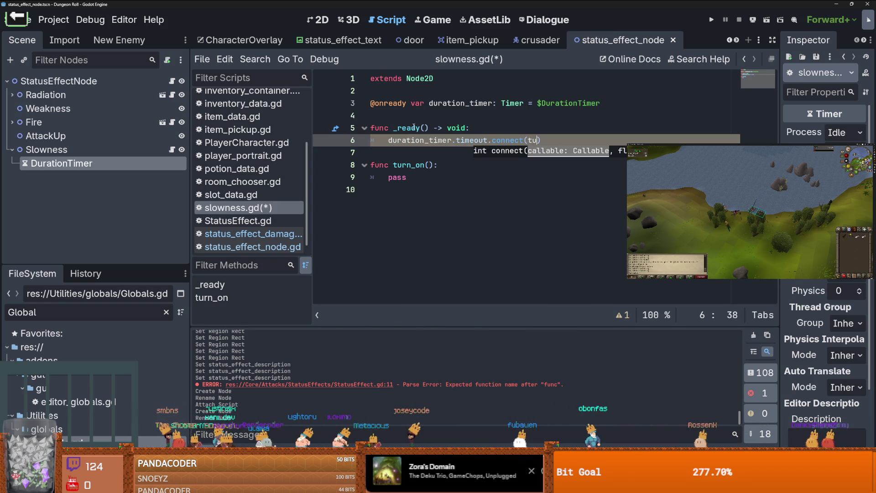
pyautogui.write('off')
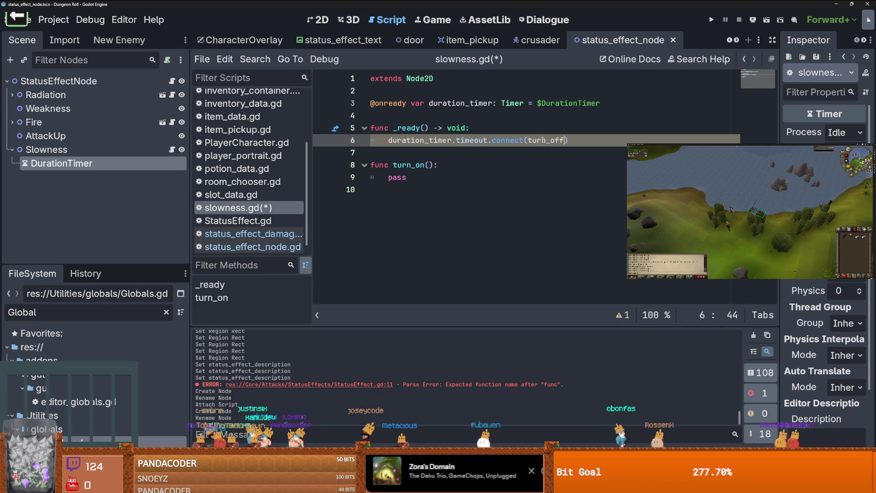
# - Declare func turn_off(): below turn_on and begin its body with Glob
pyautogui.click(484, 188)
pyautogui.press('Return')
pyautogui.write('f')
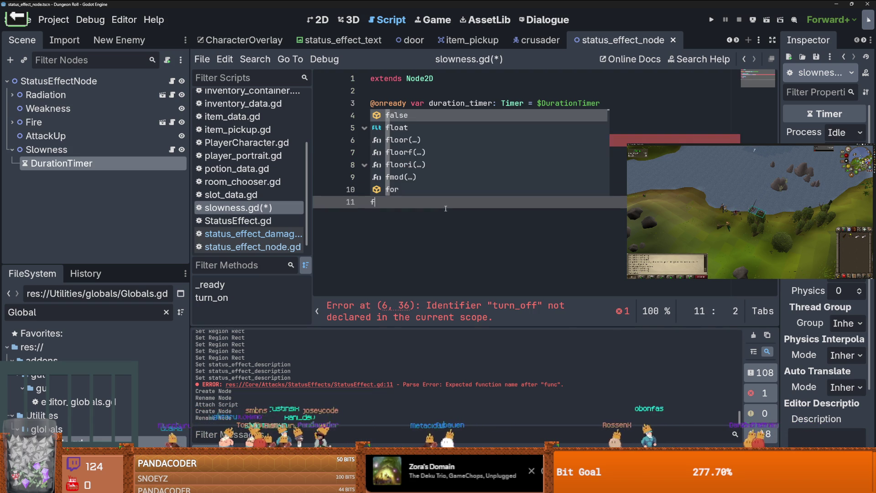
pyautogui.write('unc turn_off')
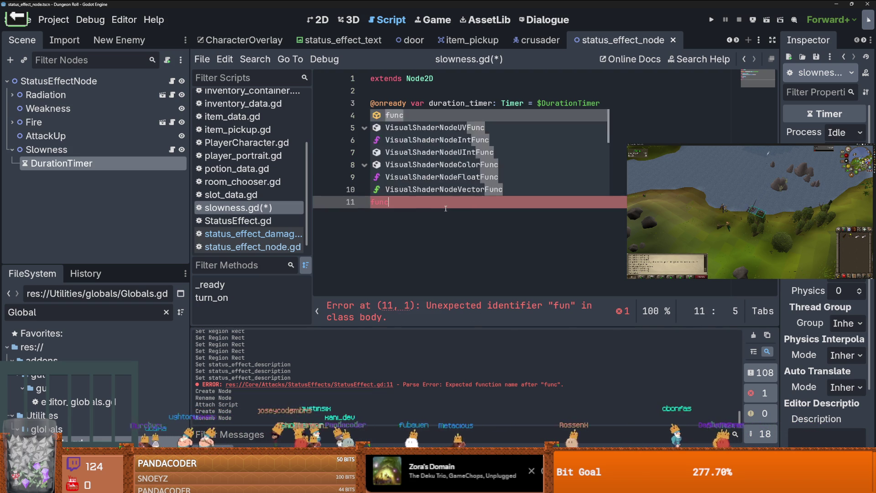
pyautogui.write('():')
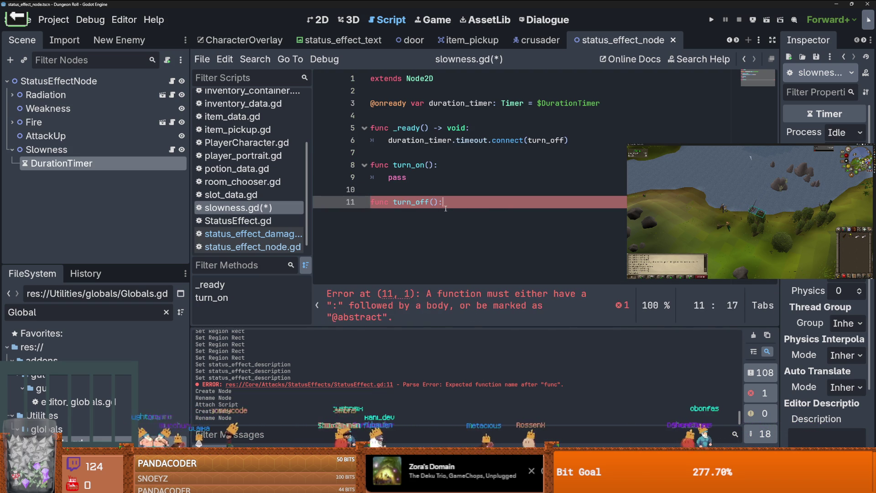
pyautogui.press('Return')
pyautogui.write('Glob')
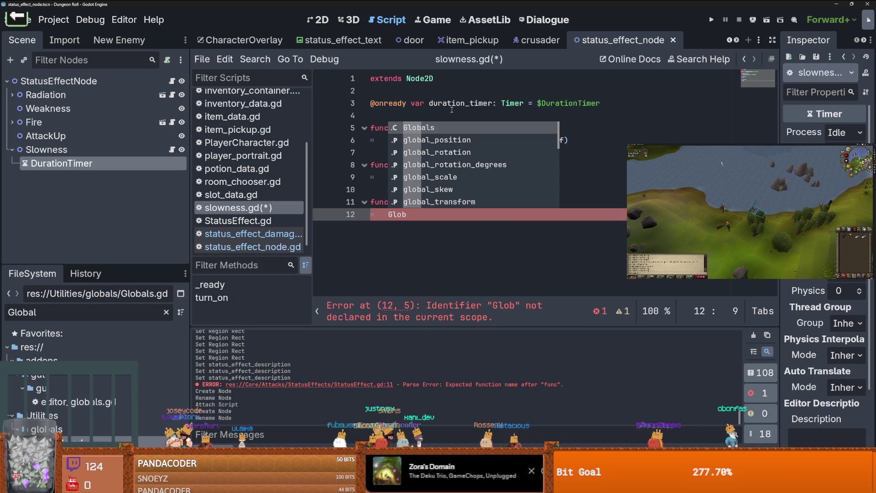
pyautogui.click(447, 113)
# - Write var status_effect : StatusEffect = on line 4 of slowness.gd
pyautogui.press('Return')
pyautogui.press('Up')
pyautogui.write('@ex')
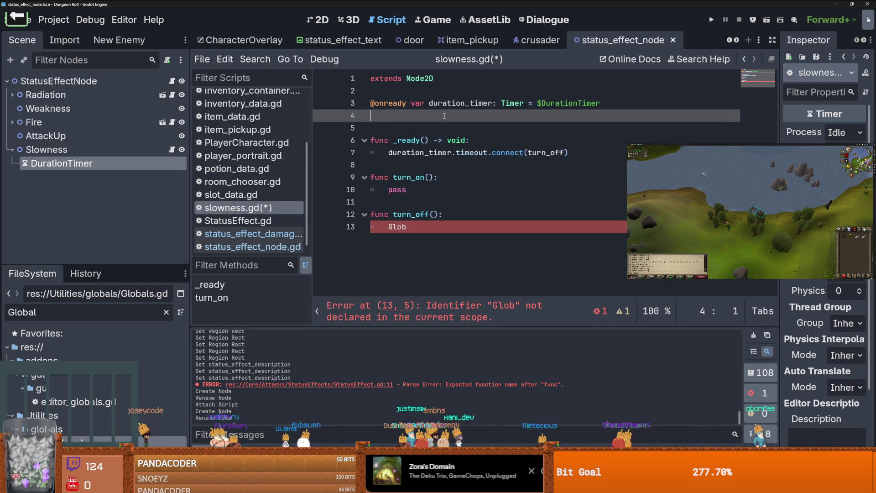
pyautogui.write('port var st')
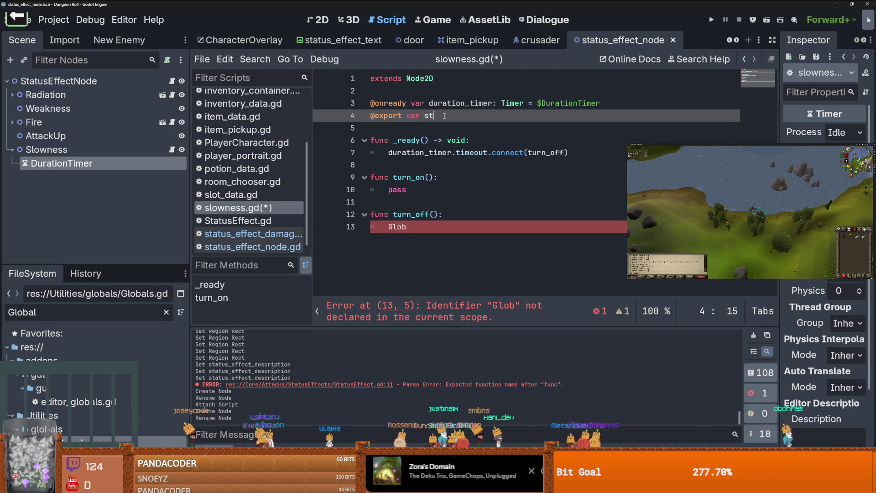
pyautogui.press('BackSpace')
pyautogui.press('BackSpace')
pyautogui.press('BackSpace')
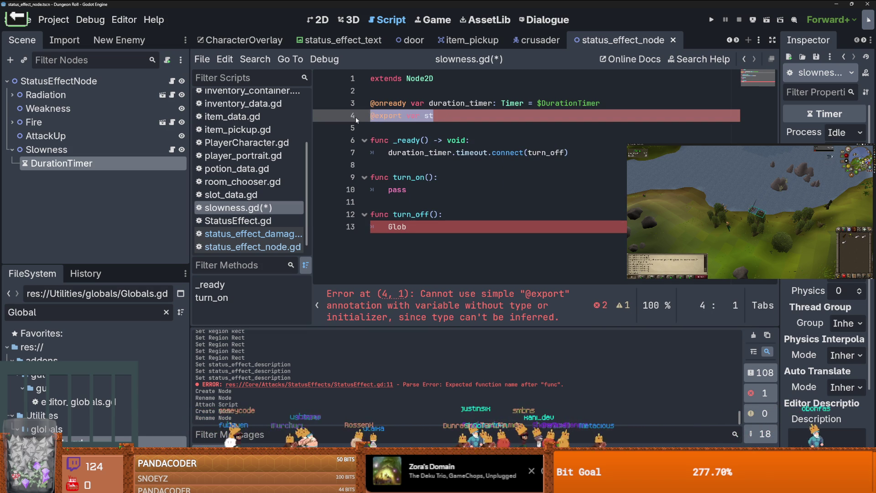
pyautogui.write('var status_e')
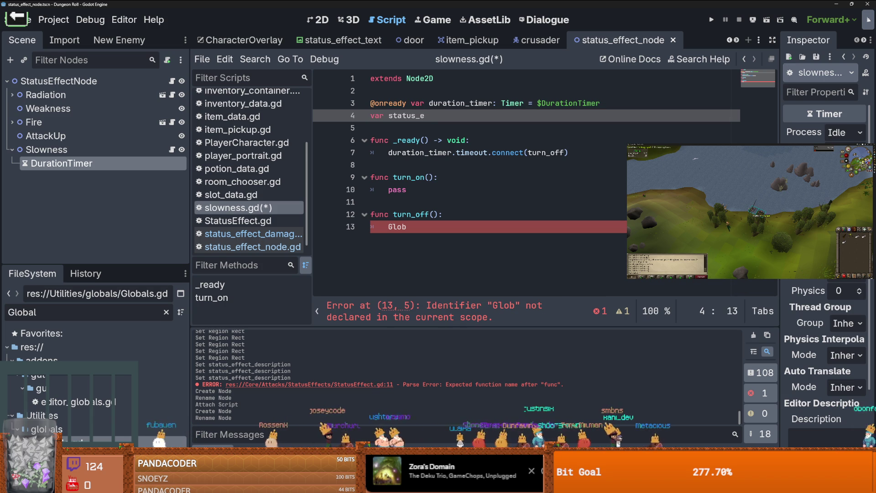
pyautogui.click(411, 226)
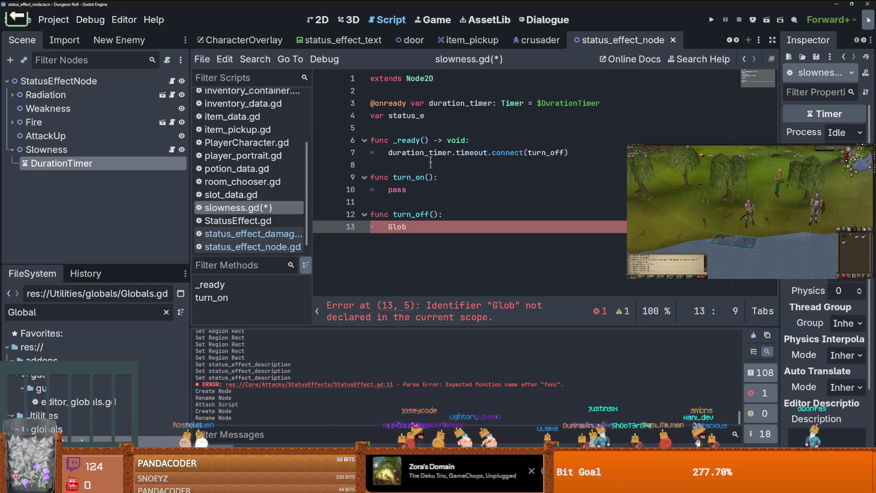
pyautogui.click(425, 115)
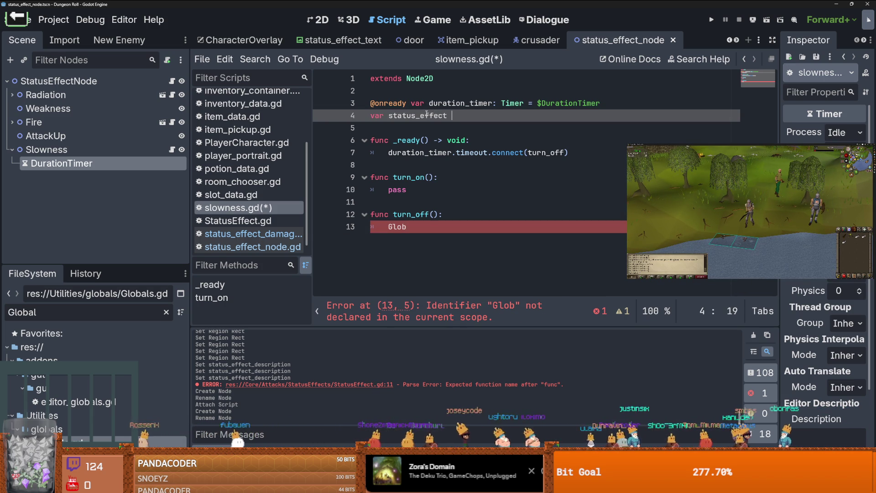
pyautogui.press('BackSpace')
pyautogui.write('Status')
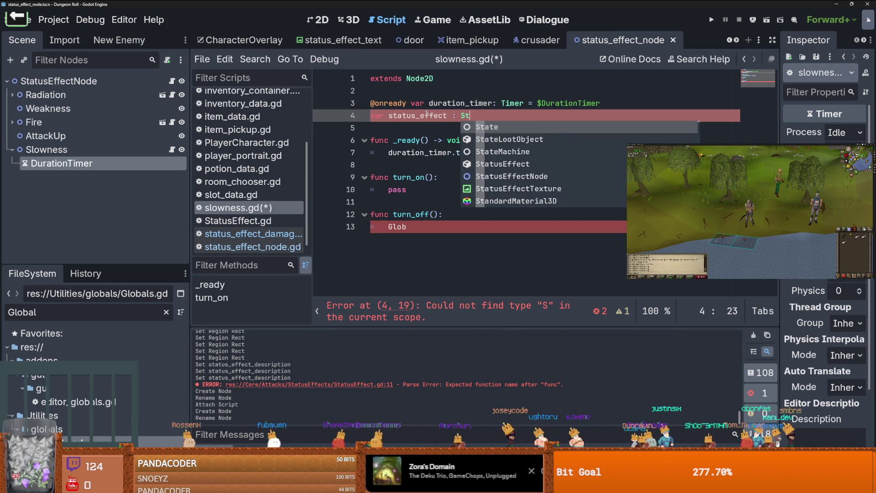
pyautogui.press('Return')
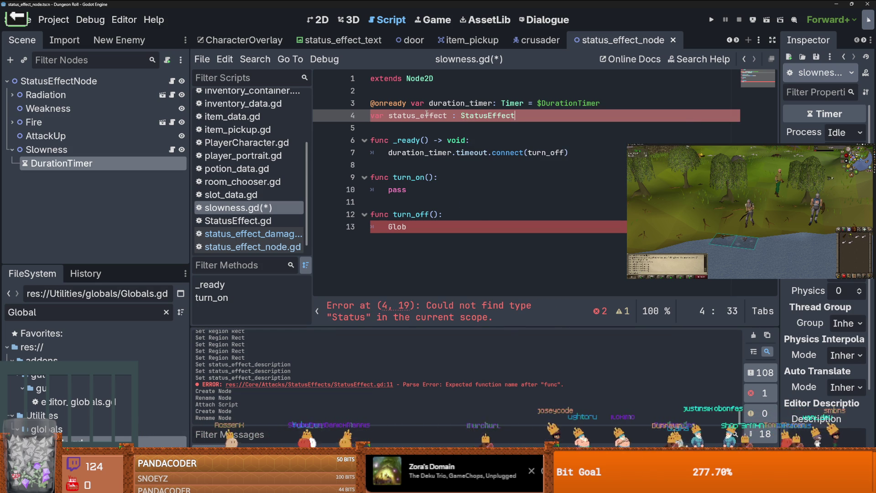
pyautogui.write('=')
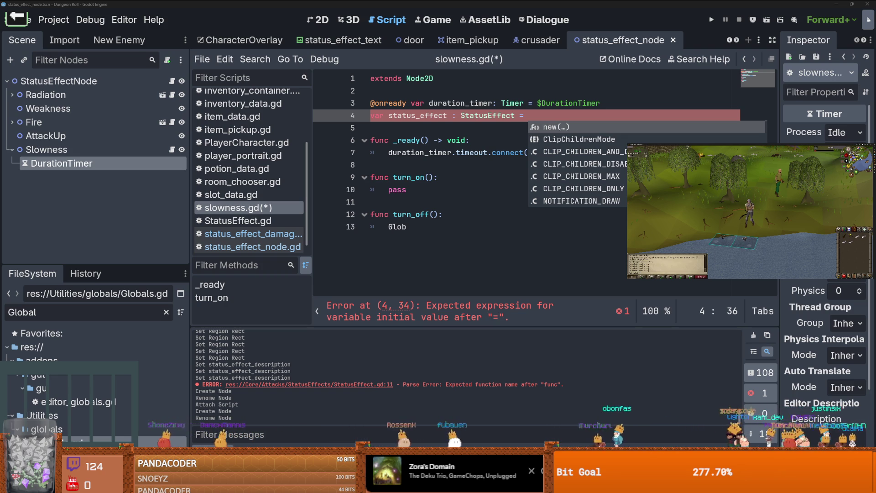
pyautogui.click(457, 177)
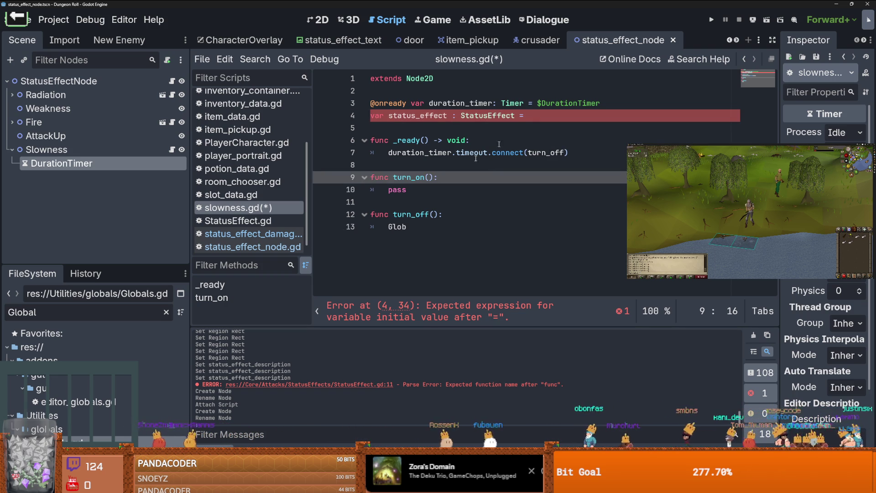
pyautogui.click(100, 309)
pyautogui.doubleClick(101, 309)
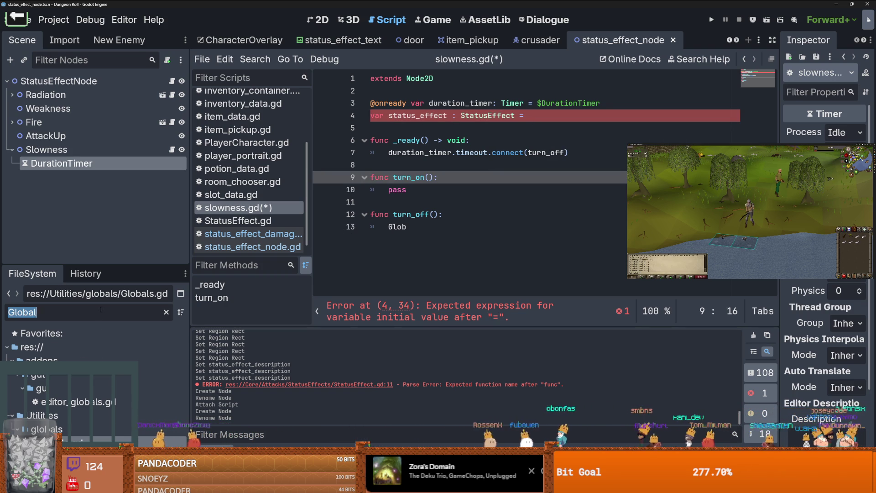
# - Preload Slowness.tres from FileSystem as the status_effect value
pyautogui.write('Slow')
pyautogui.scroll(-3, 92, 374)
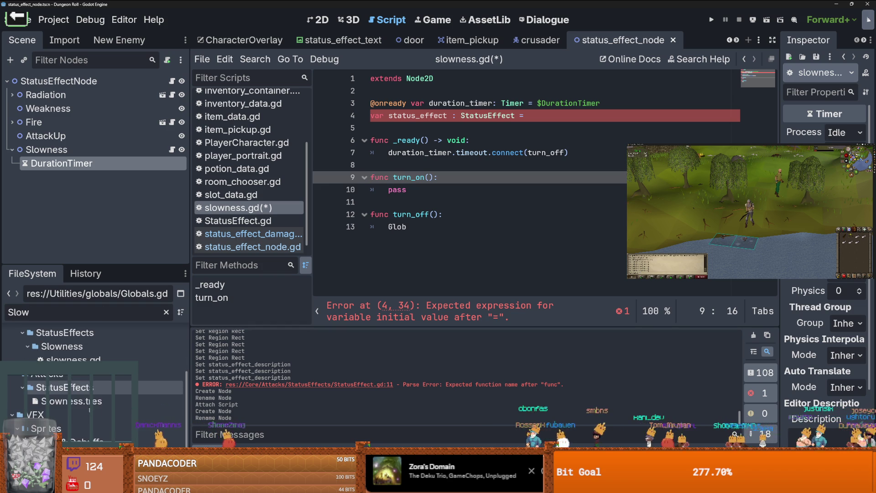
pyautogui.moveTo(86, 401)
pyautogui.mouseDown()
pyautogui.moveTo(515, 158)
pyautogui.moveTo(542, 119)
pyautogui.mouseUp()
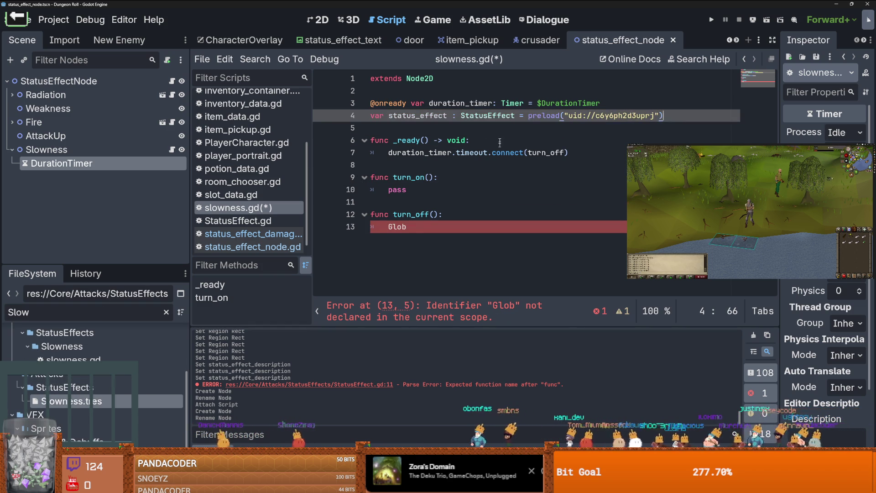
# - Make turn_off call Globals.remove_status_effect(status_effect) and save slowness.gd
pyautogui.click(425, 231)
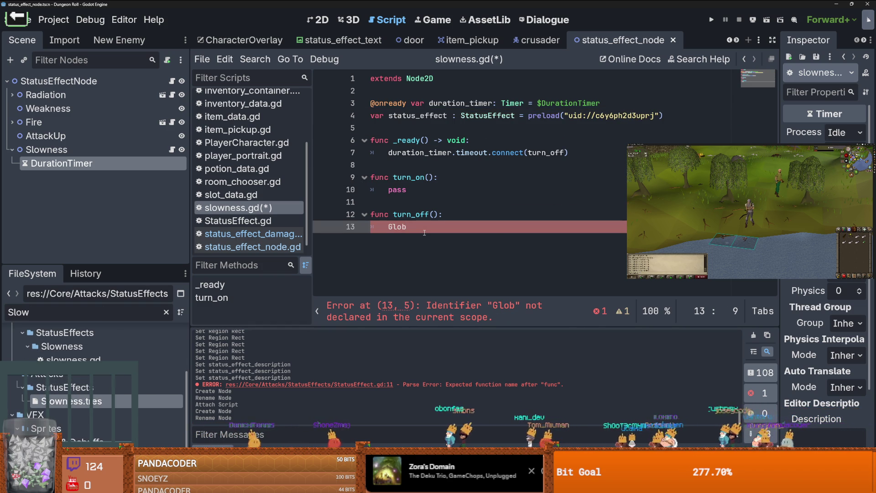
pyautogui.write('als.')
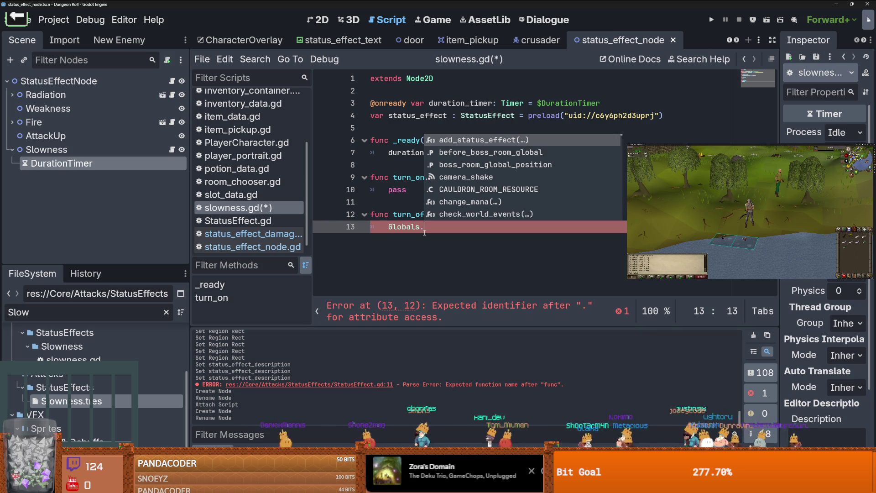
pyautogui.write('rem')
pyautogui.press('Return')
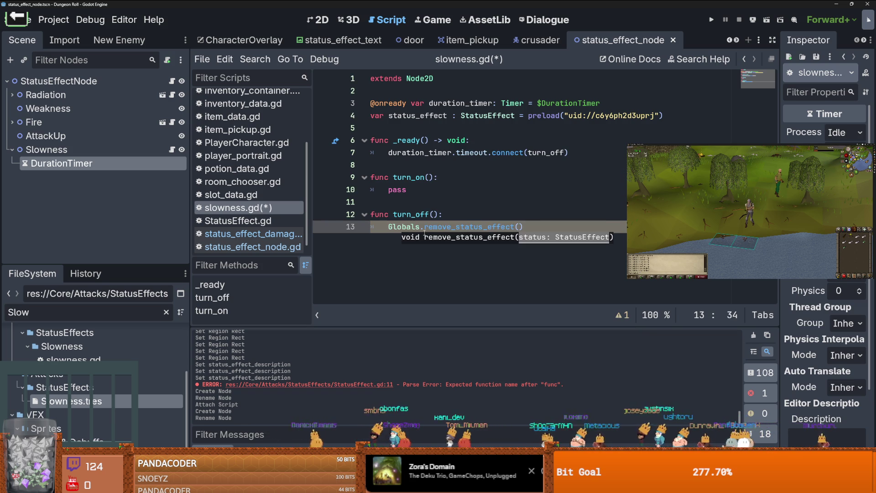
pyautogui.write('status_effect')
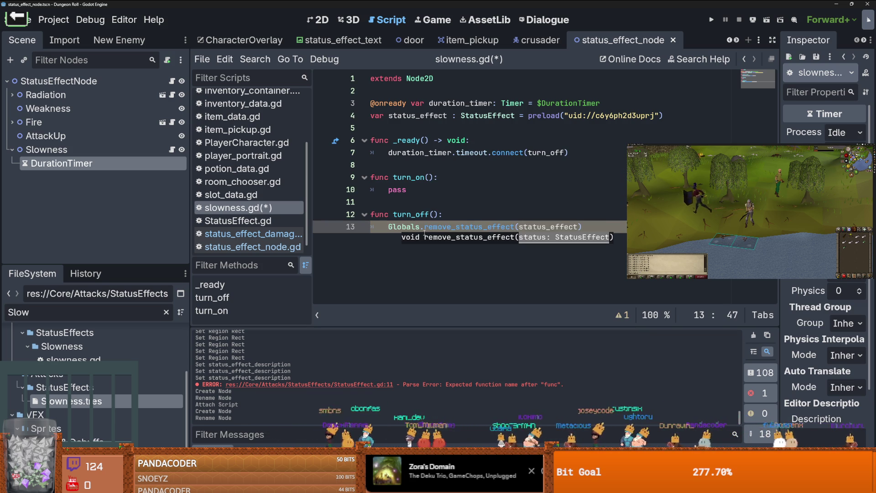
pyautogui.click(469, 213)
pyautogui.hotkey('ctrl', 's')
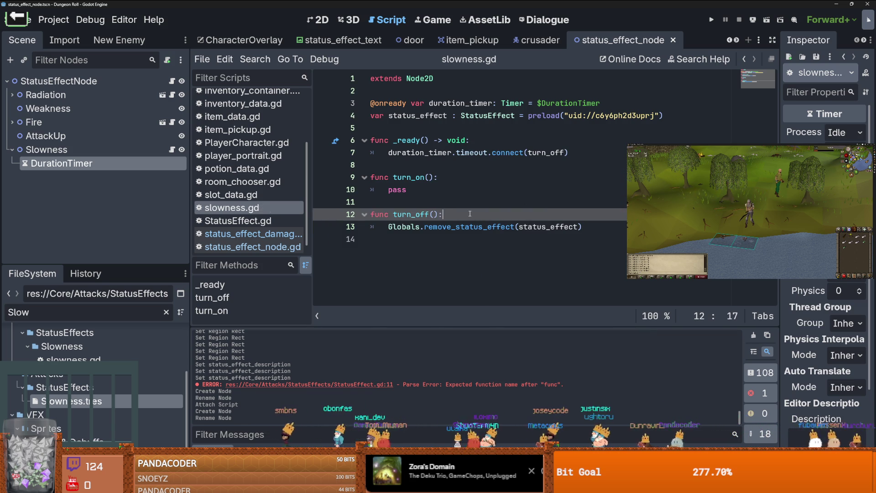
pyautogui.click(445, 202)
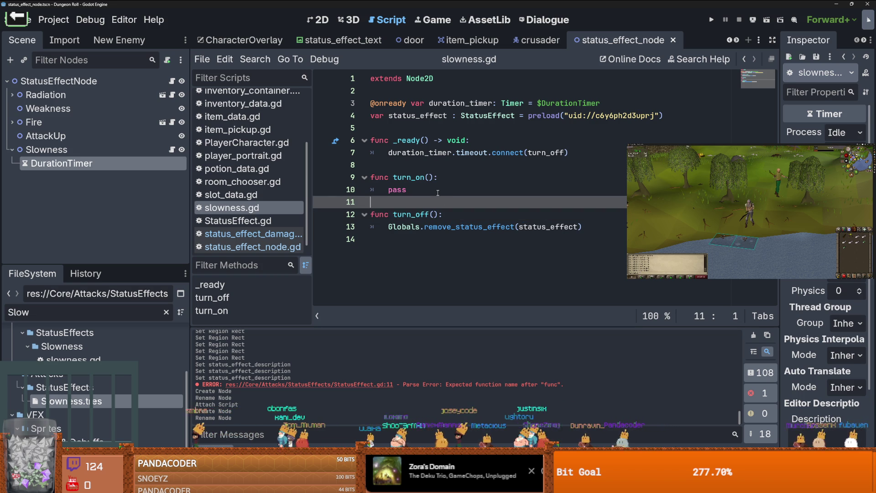
pyautogui.click(407, 190)
# - Skim status_effect_node.gd, then switch to crusader.gd in the crusader scene
pyautogui.click(91, 81)
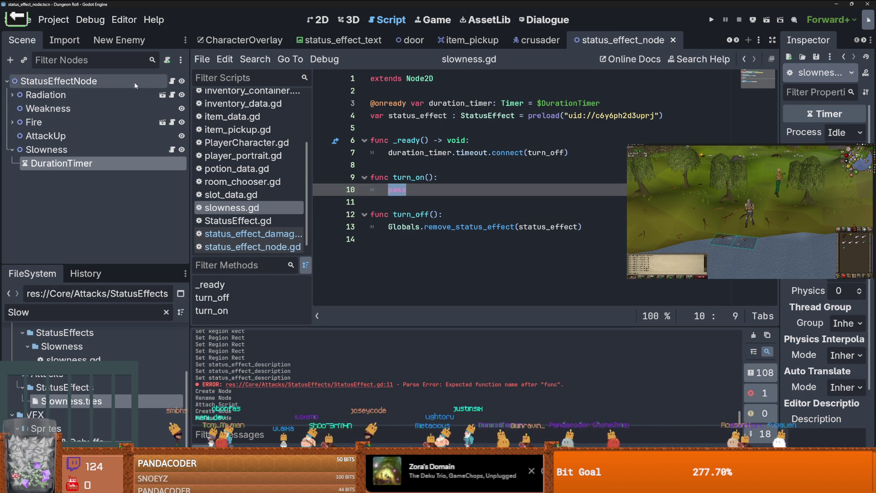
pyautogui.click(173, 82)
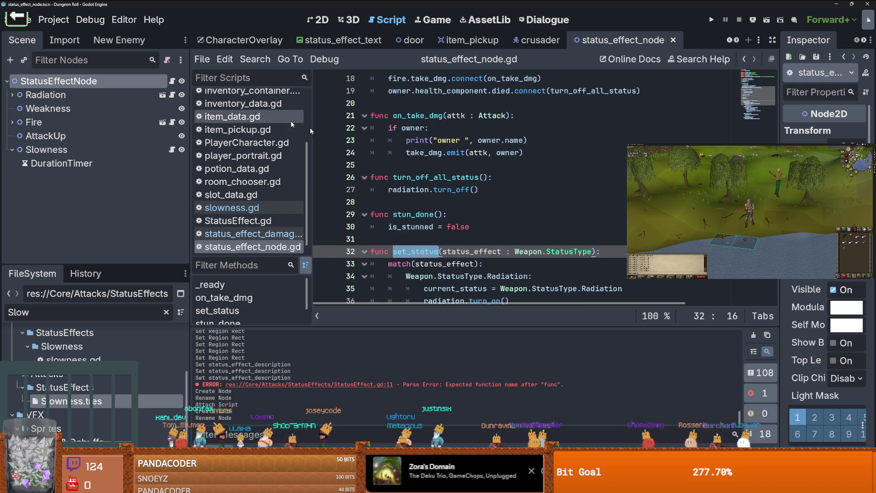
pyautogui.scroll(-1, 456, 146)
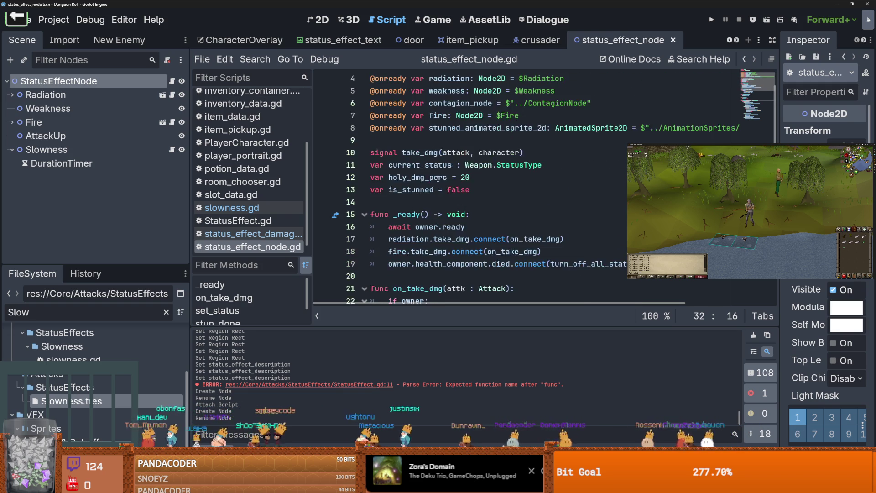
pyautogui.scroll(1, 455, 146)
pyautogui.click(515, 42)
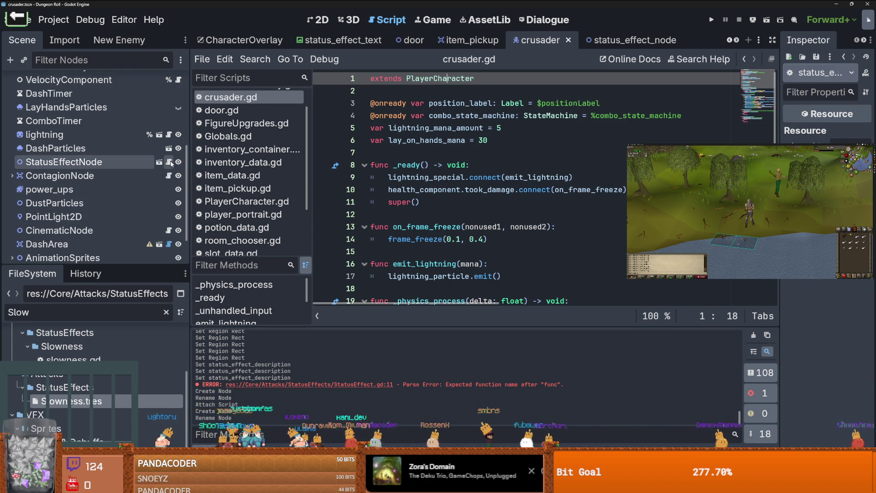
pyautogui.click(168, 162)
pyautogui.scroll(-1, 476, 204)
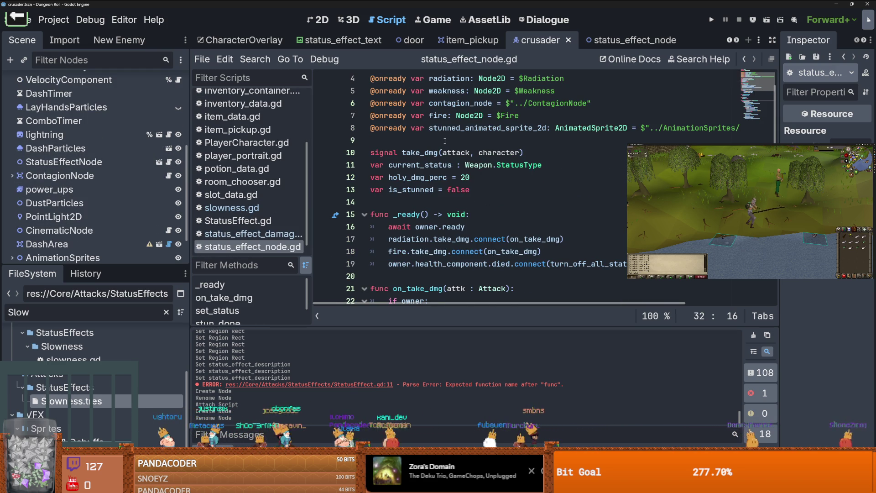
pyautogui.click(445, 140)
pyautogui.press('Return')
pyautogui.press('Return')
pyautogui.scroll(5, 119, 130)
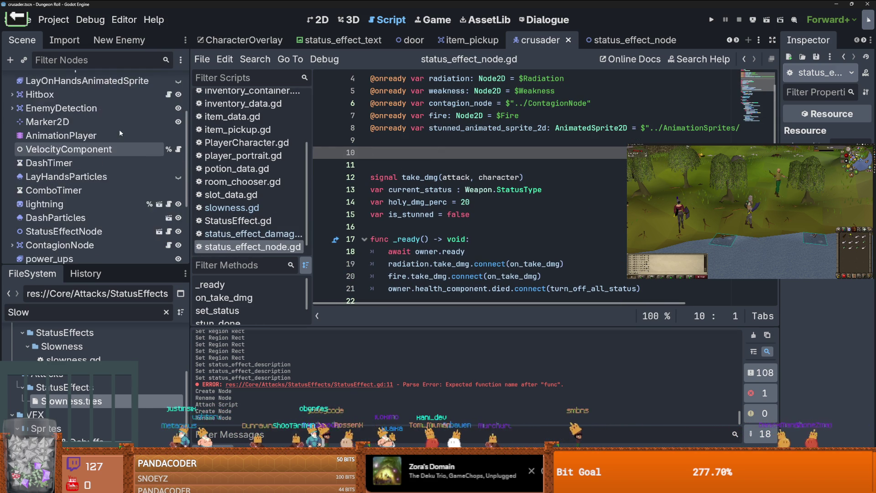
pyautogui.moveTo(41, 81)
pyautogui.mouseDown()
pyautogui.moveTo(287, 133)
pyautogui.moveTo(360, 159)
pyautogui.moveTo(365, 153)
pyautogui.mouseUp()
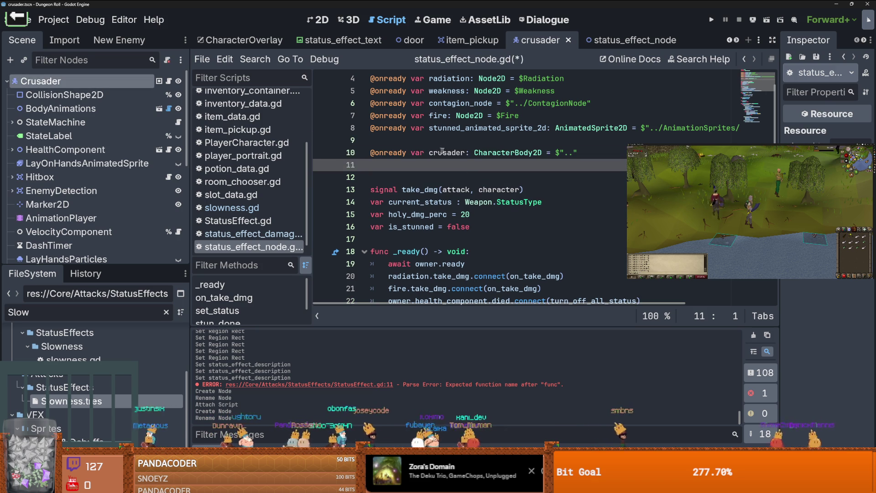
# - Check the new crusader variable, then go to the status_effect_node scene
pyautogui.doubleClick(446, 153)
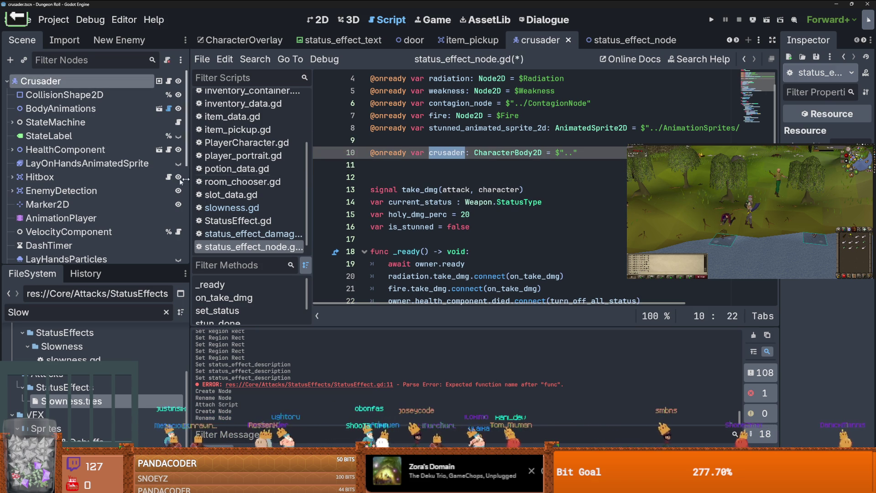
pyautogui.scroll(-5, 182, 180)
pyautogui.scroll(-4, 171, 223)
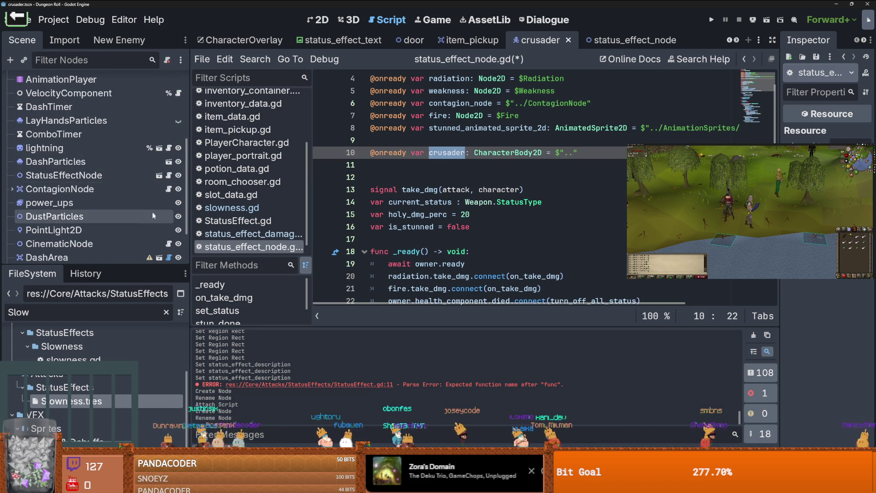
pyautogui.scroll(2, 171, 224)
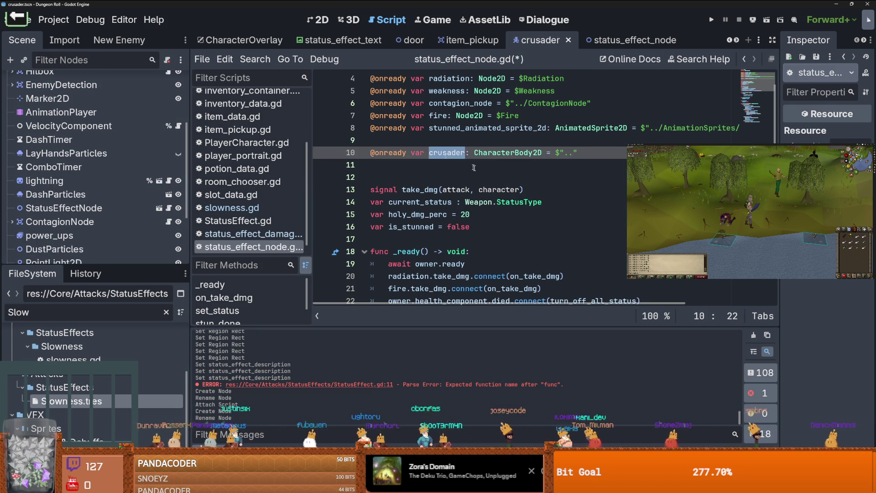
pyautogui.scroll(1, 411, 206)
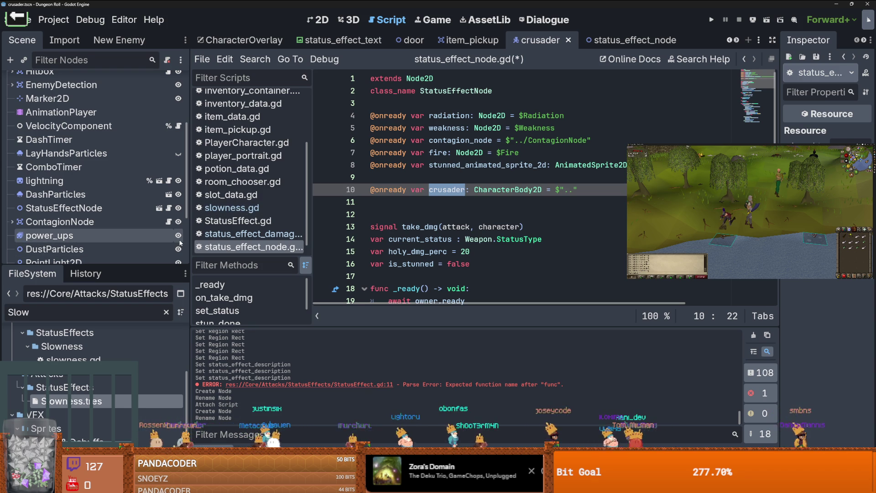
pyautogui.click(158, 208)
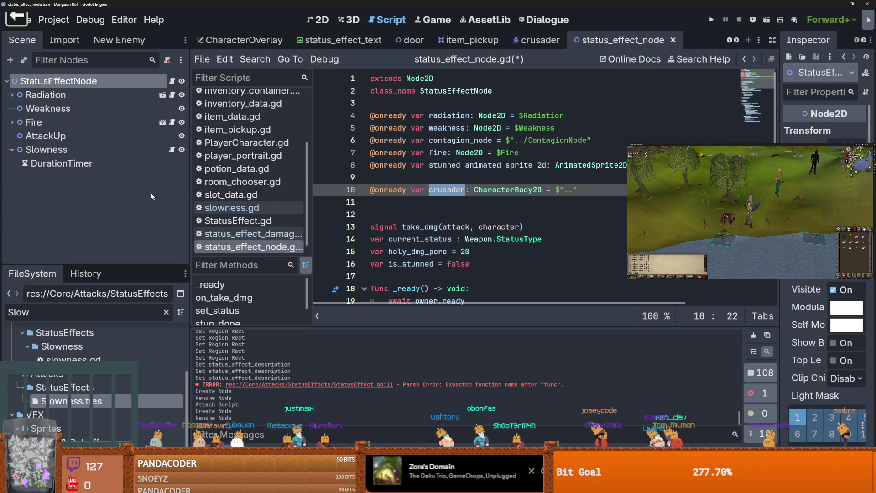
pyautogui.click(171, 149)
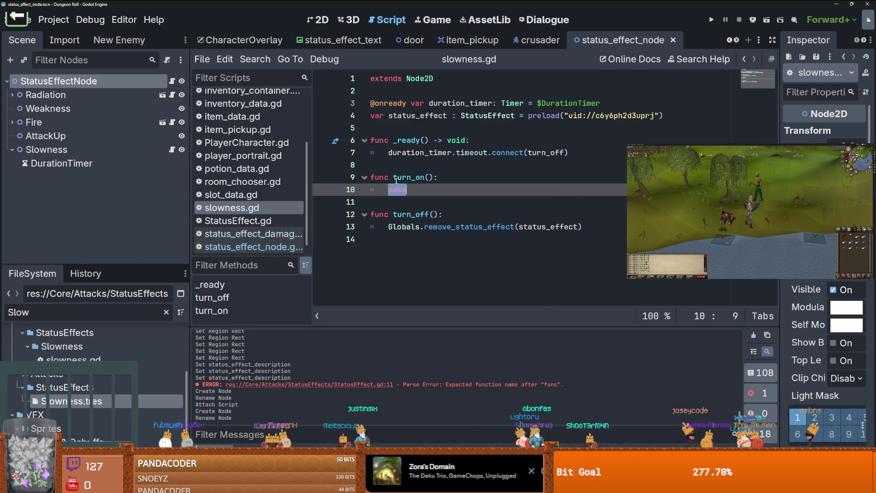
pyautogui.click(388, 129)
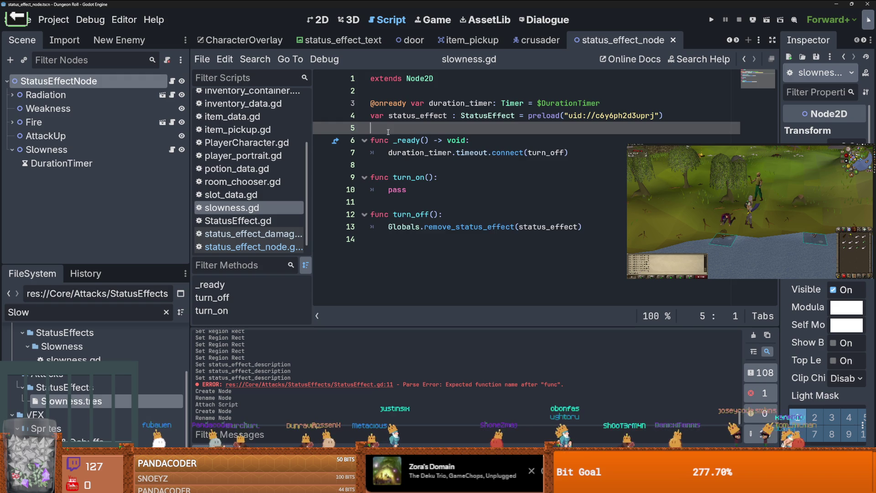
pyautogui.press('Return')
pyautogui.press('Up')
pyautogui.moveTo(161, 85); pyautogui.dragTo(371, 103)
pyautogui.click(398, 214)
# - Replace pass in turn_on with status_effect_node.crusad and save slowness.gd
pyautogui.doubleClick(397, 214)
pyautogui.write('status_effect_node.')
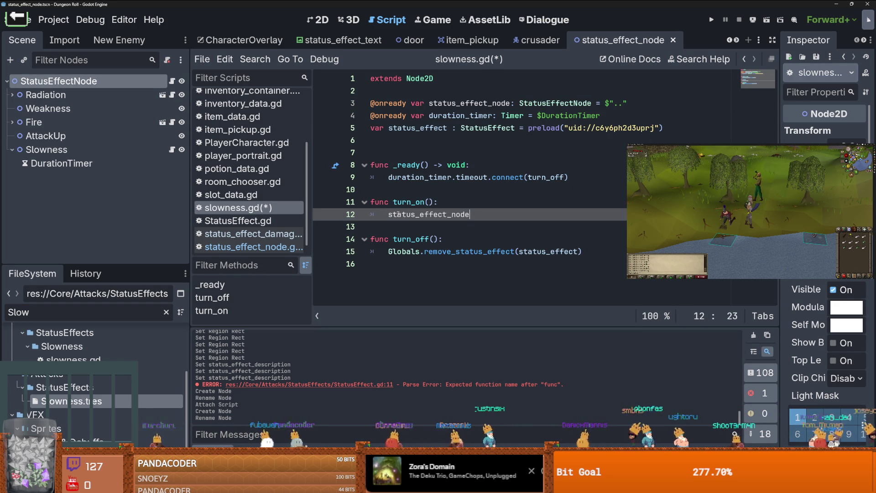
pyautogui.write('vel')
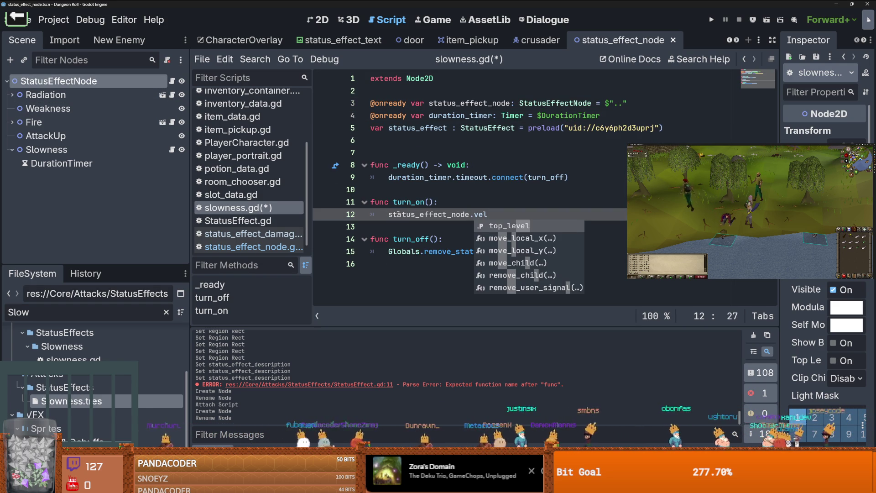
pyautogui.write('o')
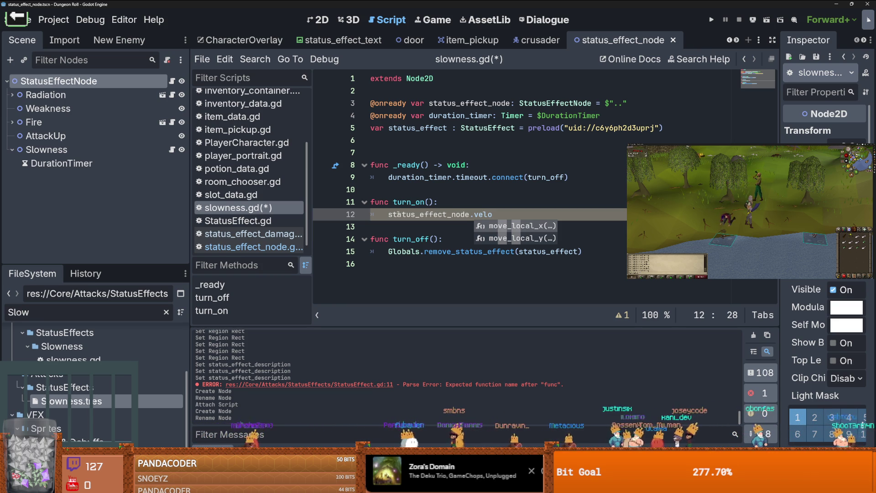
pyautogui.press('BackSpace')
pyautogui.press('BackSpace')
pyautogui.press('BackSpace')
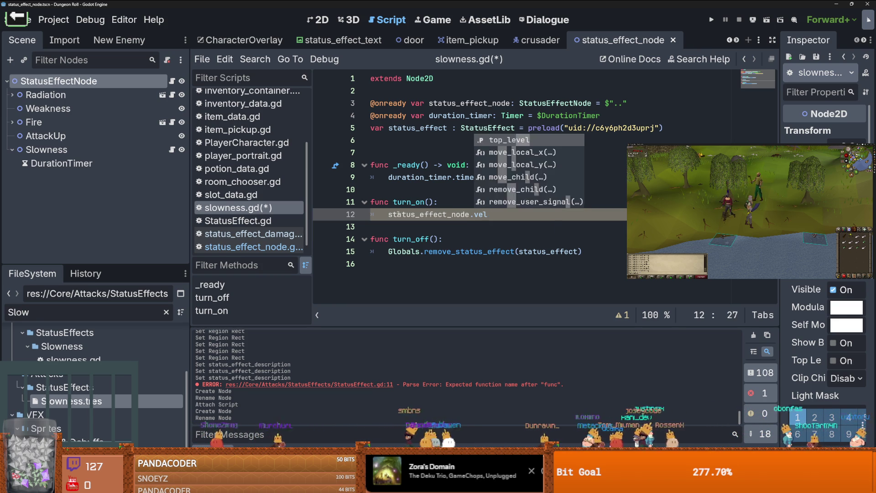
pyautogui.write('cru')
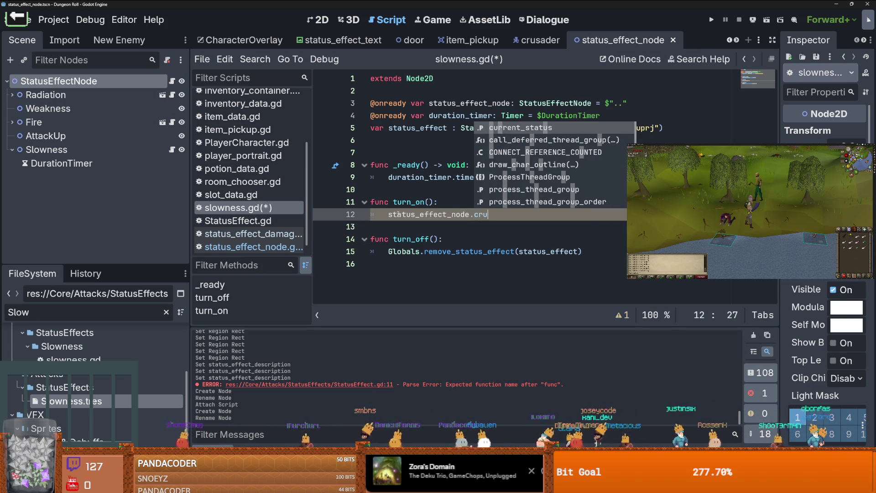
pyautogui.write('sad')
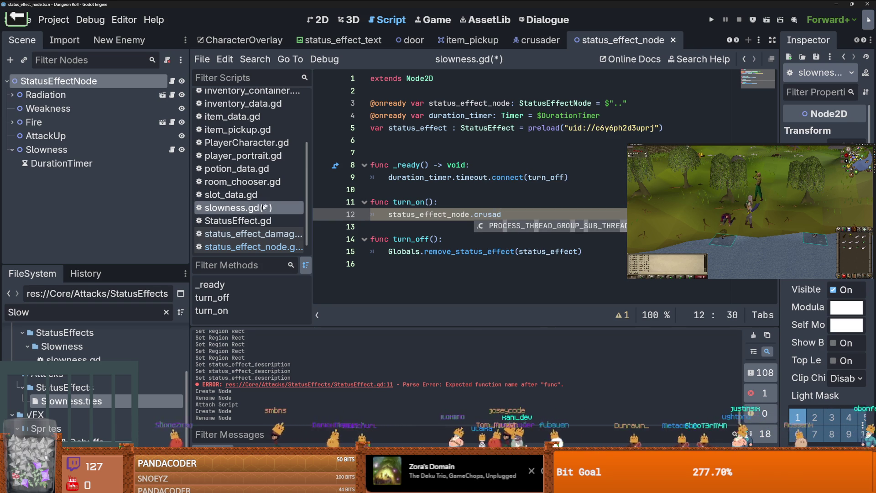
pyautogui.hotkey('ctrl', 's')
# - Confirm the crusader variable name, then extend turn_on to status_effect_node.crusader.velo
pyautogui.click(254, 247)
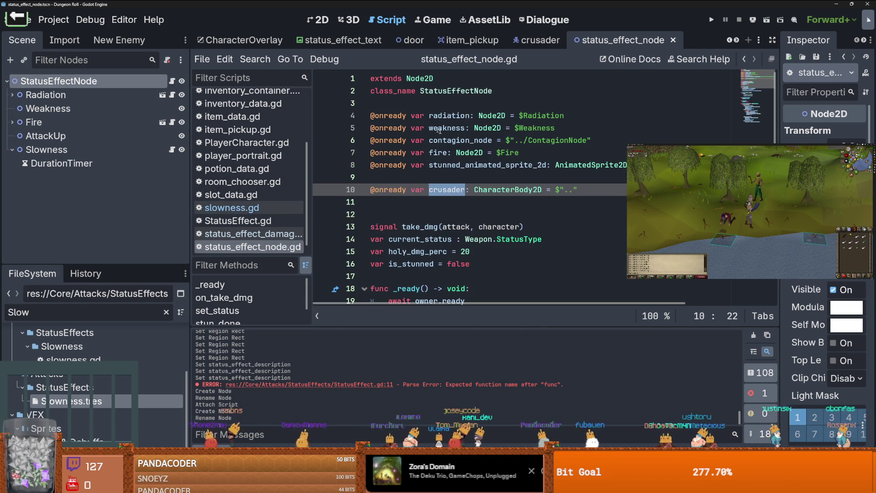
pyautogui.click(465, 193)
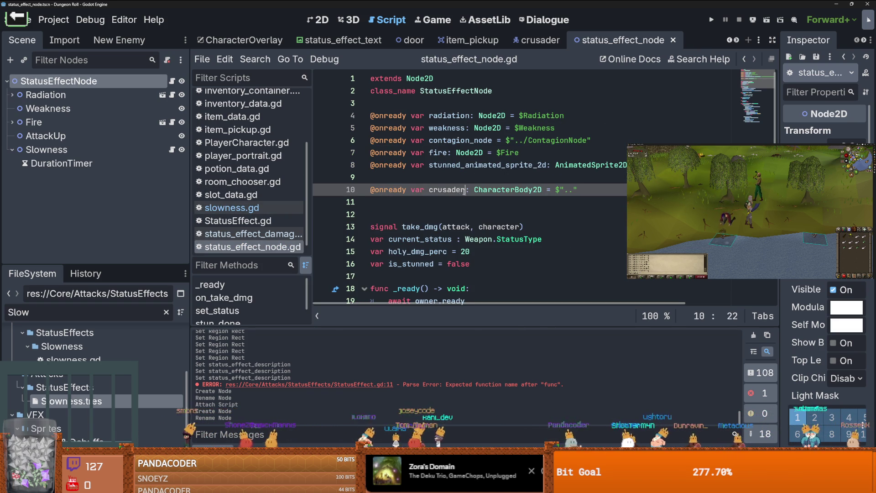
pyautogui.doubleClick(464, 191)
pyautogui.click(172, 150)
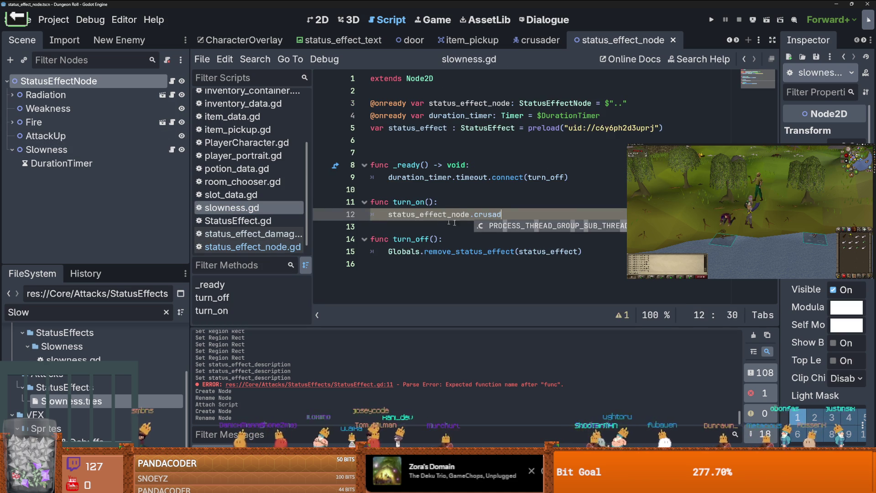
pyautogui.write('er.')
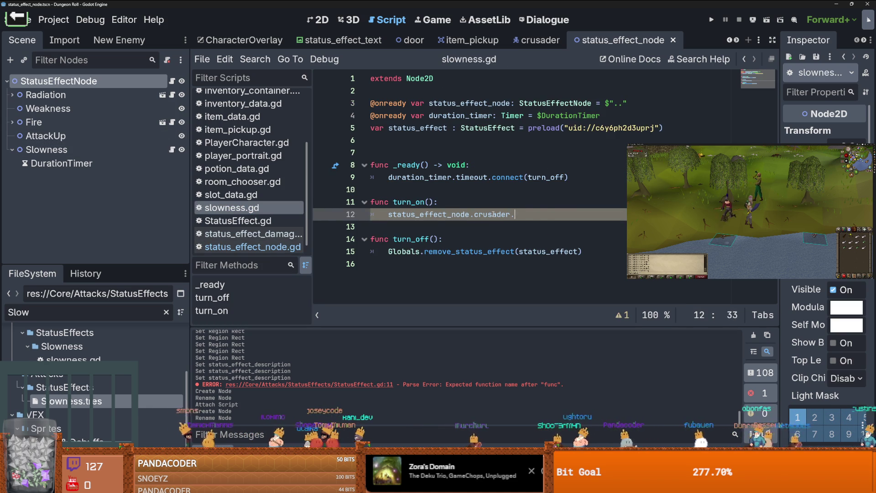
pyautogui.write('velo')
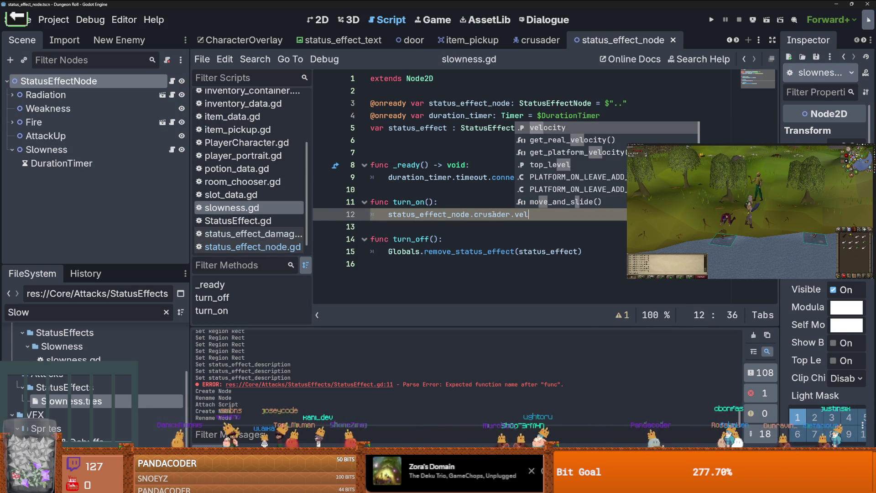
pyautogui.click(538, 40)
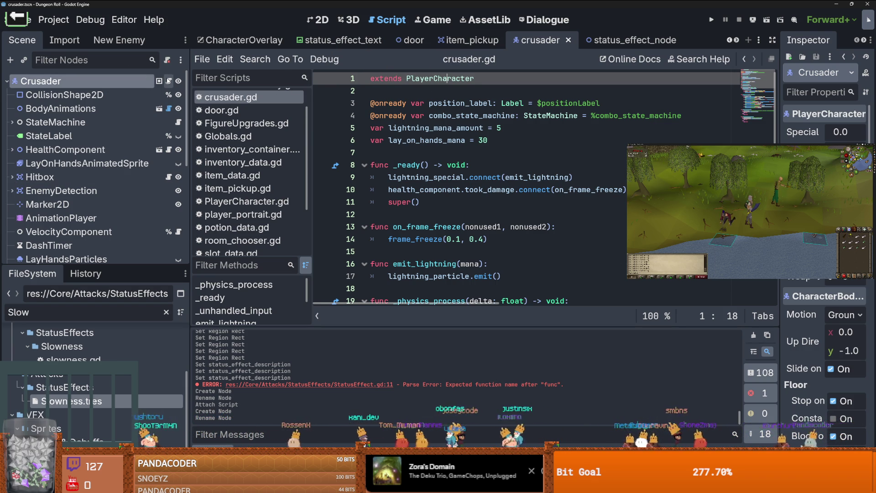
pyautogui.click(318, 19)
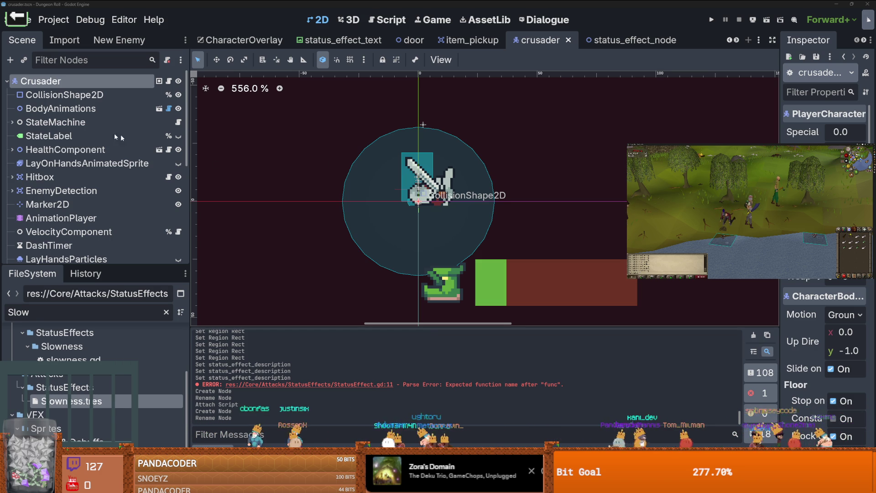
pyautogui.click(169, 81)
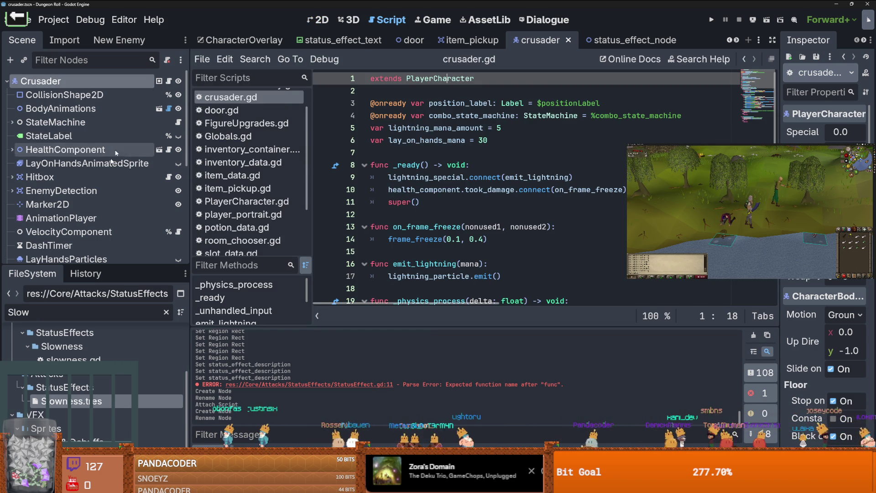
pyautogui.keyDown('ctrl'); pyautogui.click(457, 80); pyautogui.keyUp('ctrl')
pyautogui.scroll(10, 458, 80)
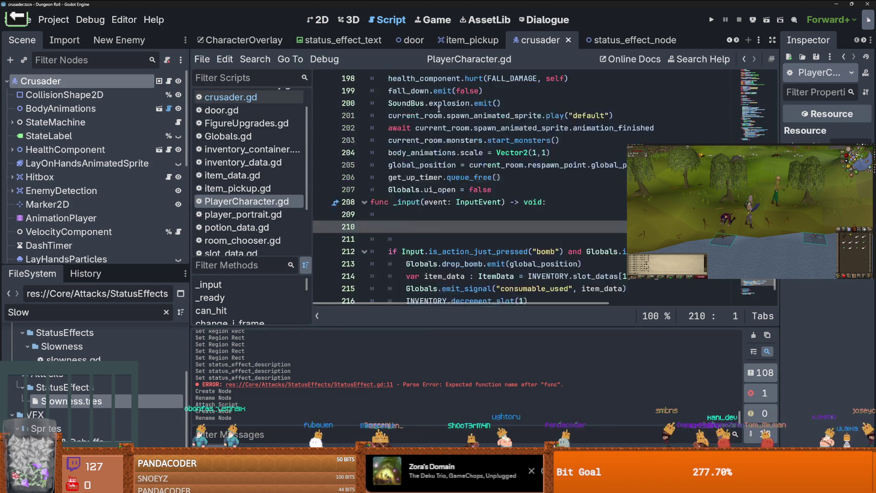
pyautogui.moveTo(774, 197); pyautogui.dragTo(746, 40)
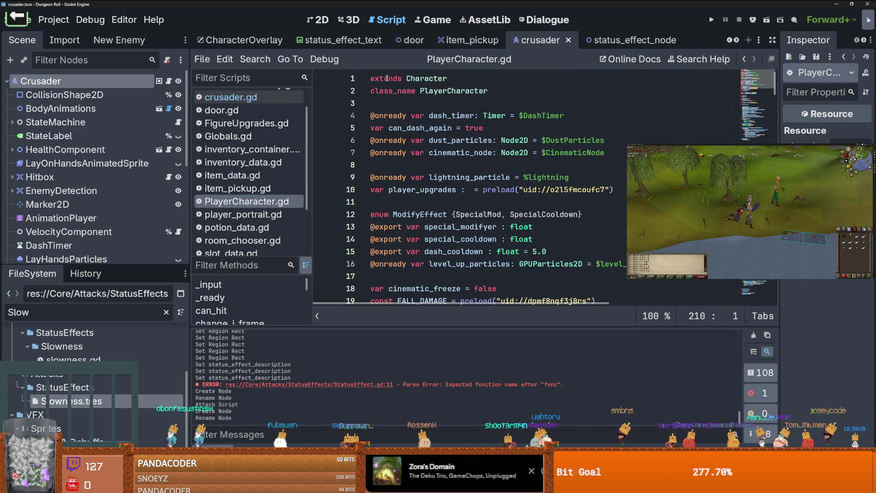
pyautogui.keyDown('ctrl'); pyautogui.click(429, 83); pyautogui.keyUp('ctrl')
pyautogui.scroll(-10, 467, 170)
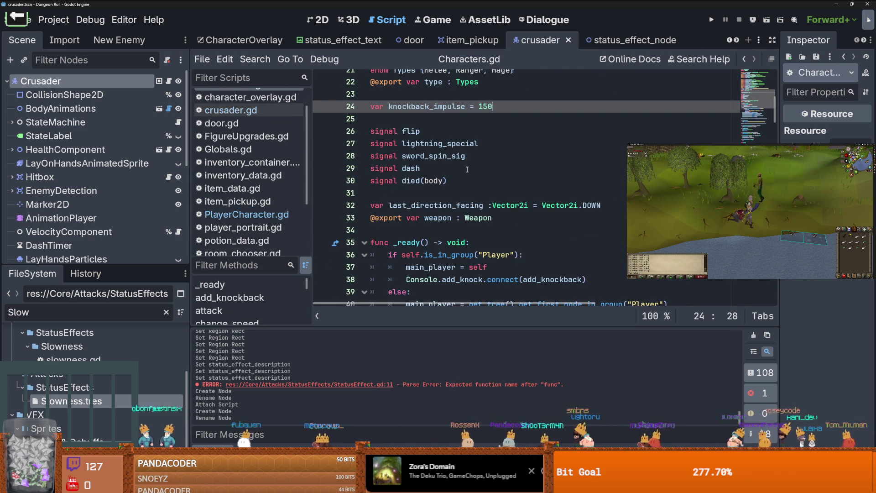
pyautogui.scroll(-7, 467, 169)
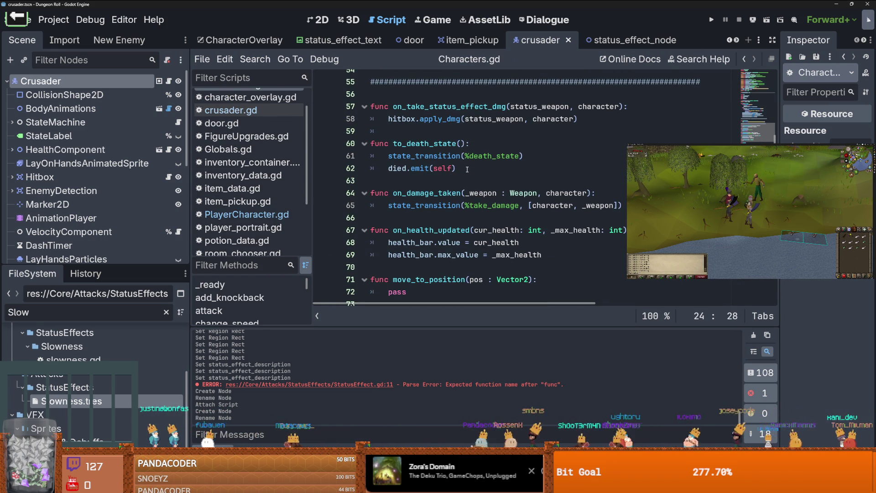
pyautogui.scroll(-4, 467, 170)
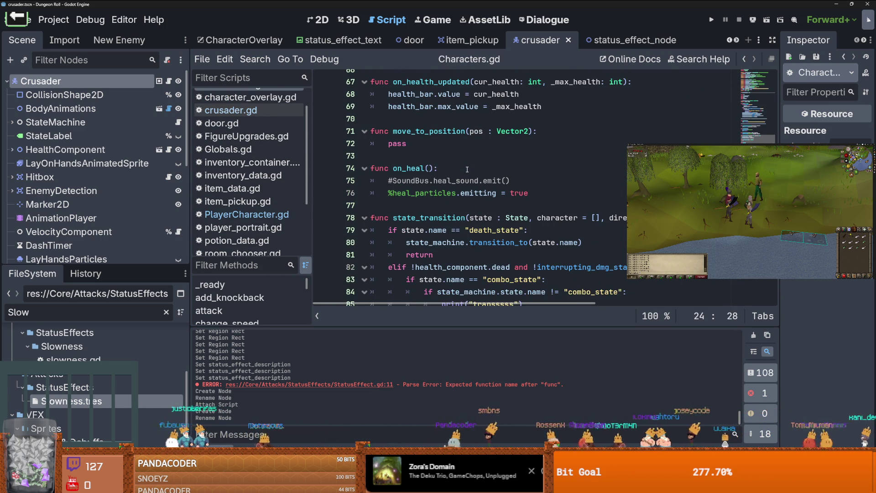
pyautogui.scroll(-3, 152, 183)
pyautogui.scroll(3, 153, 183)
pyautogui.scroll(20, 488, 181)
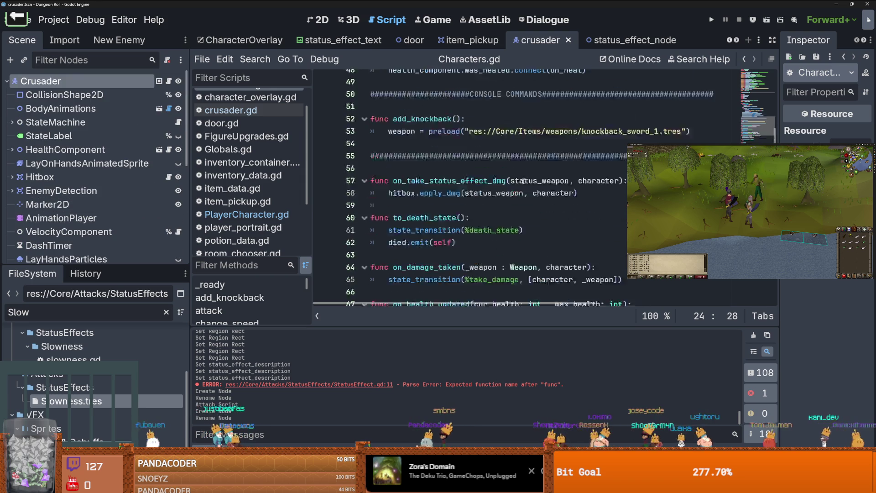
pyautogui.rightClick(488, 180)
pyautogui.click(487, 180)
pyautogui.scroll(2, 488, 180)
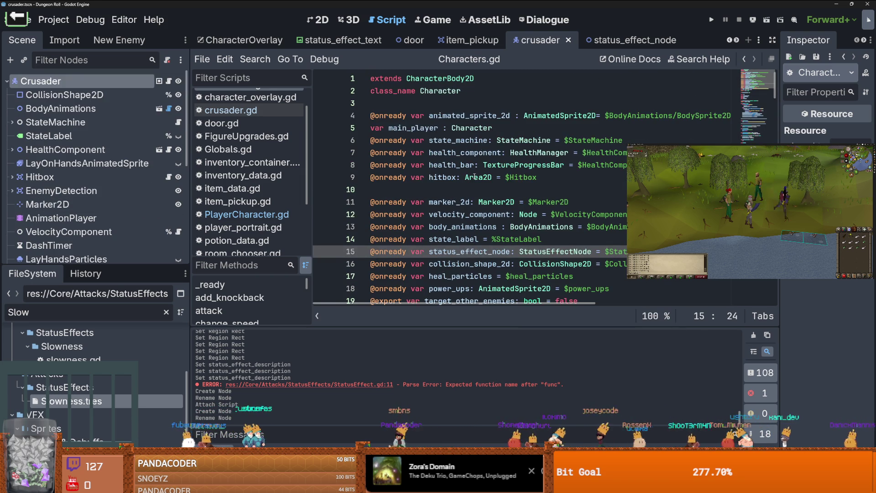
pyautogui.scroll(-2, 487, 180)
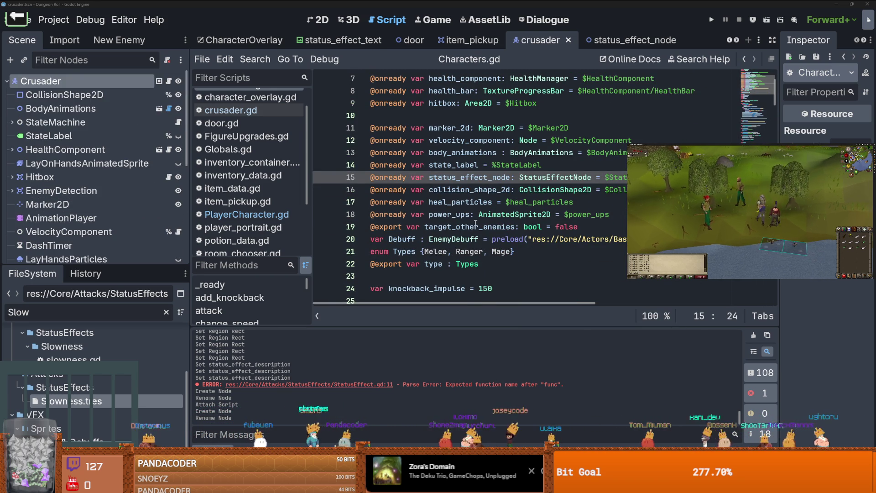
pyautogui.scroll(-2, 422, 240)
pyautogui.scroll(2, 487, 216)
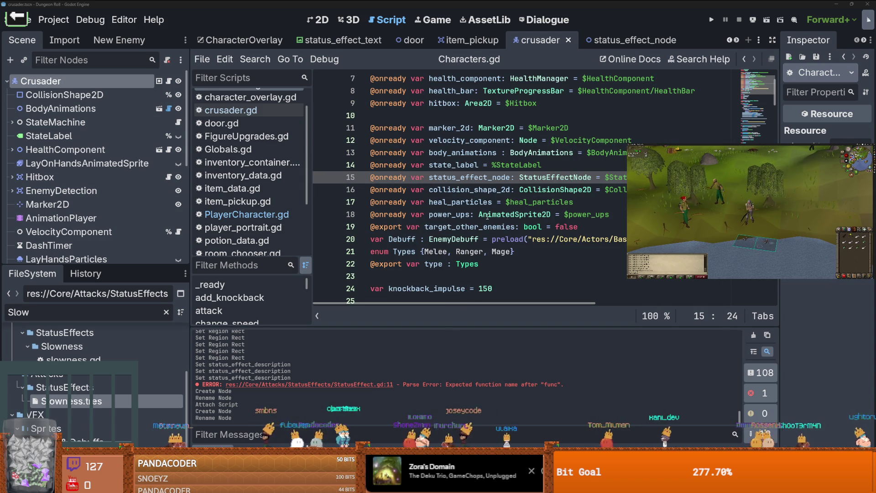
pyautogui.doubleClick(470, 140)
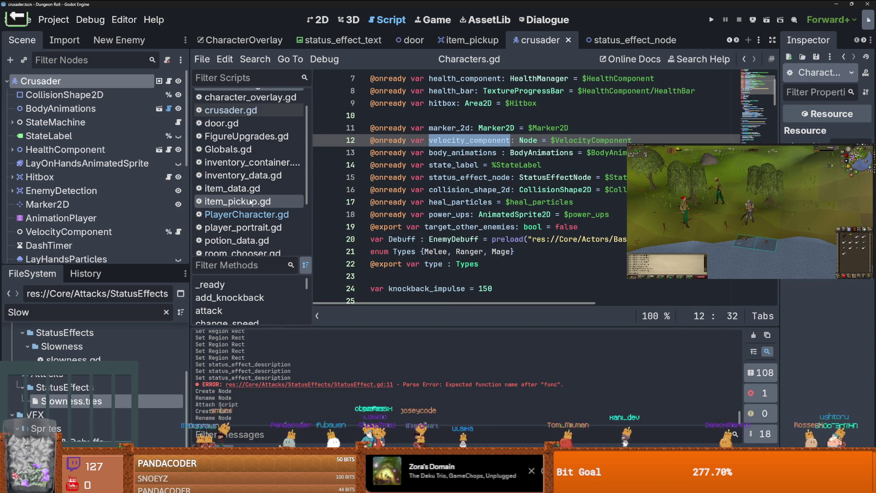
pyautogui.scroll(-5, 156, 202)
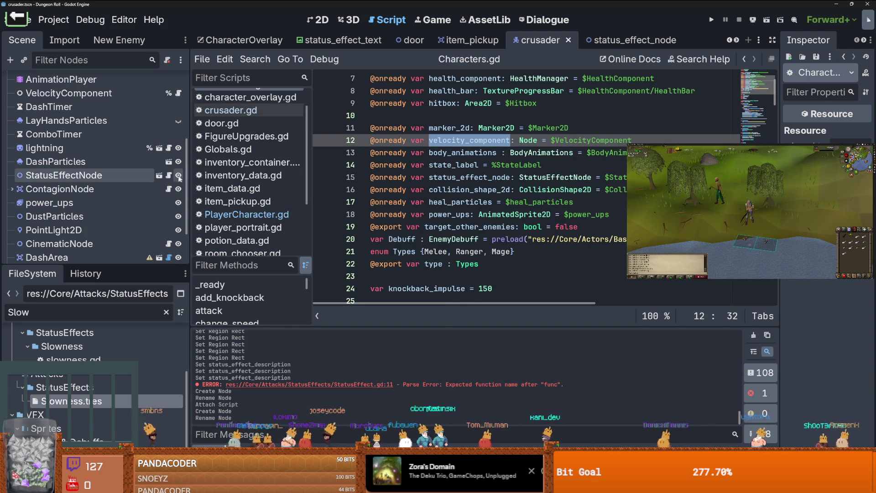
pyautogui.scroll(-1, 147, 202)
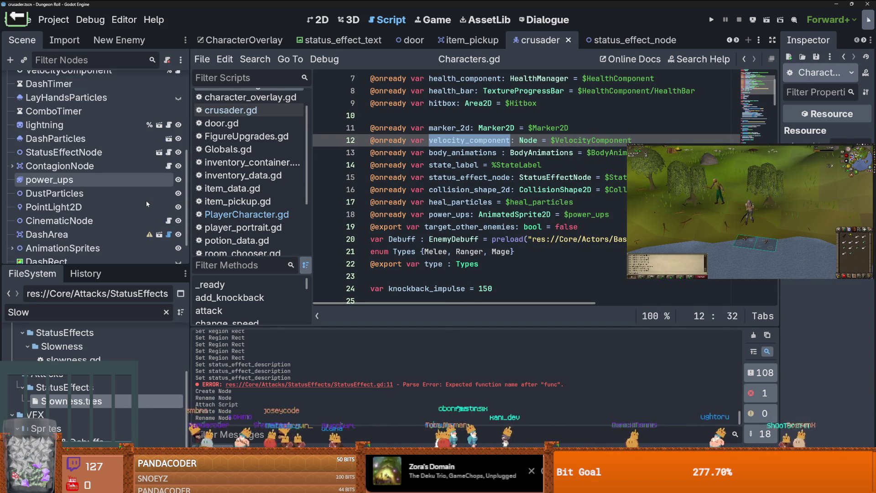
pyautogui.scroll(-1, 147, 202)
pyautogui.scroll(3, 147, 202)
pyautogui.scroll(3, 147, 202)
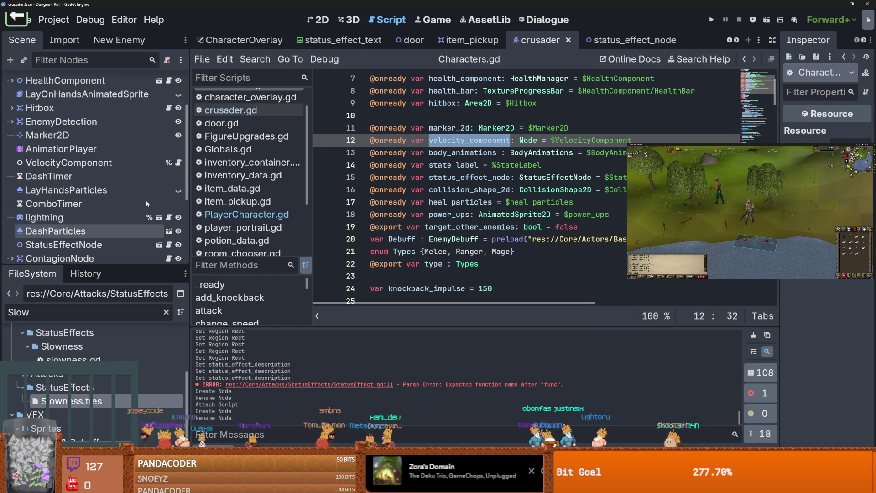
pyautogui.scroll(2, 157, 183)
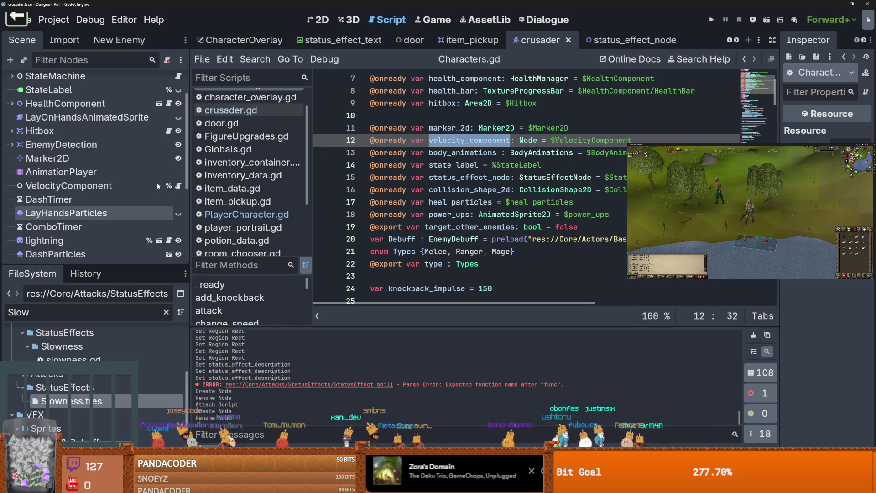
# - Review max_speed usage in velocity_component.gd, then view StatusEffectNode's crusader declaration
pyautogui.click(178, 185)
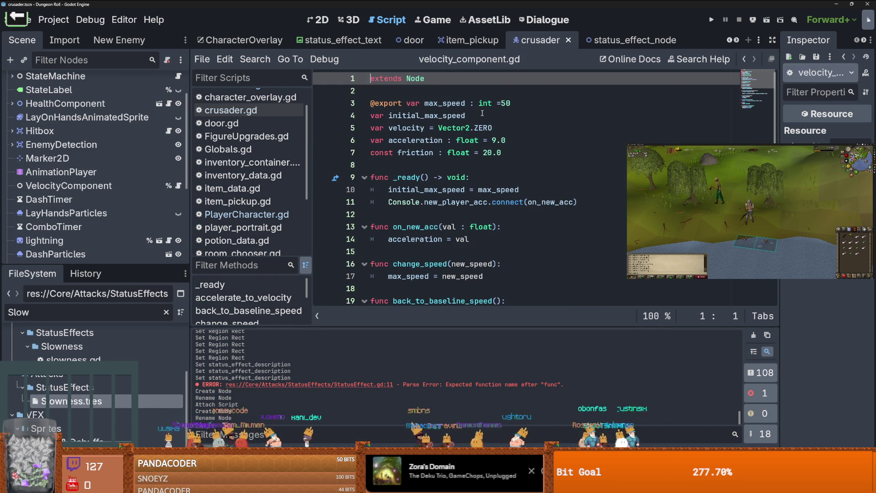
pyautogui.scroll(-2, 486, 217)
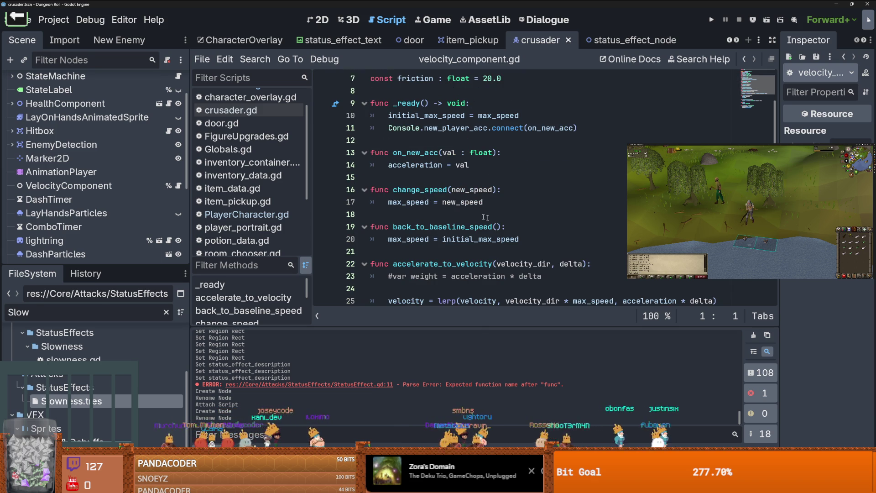
pyautogui.scroll(-2, 443, 201)
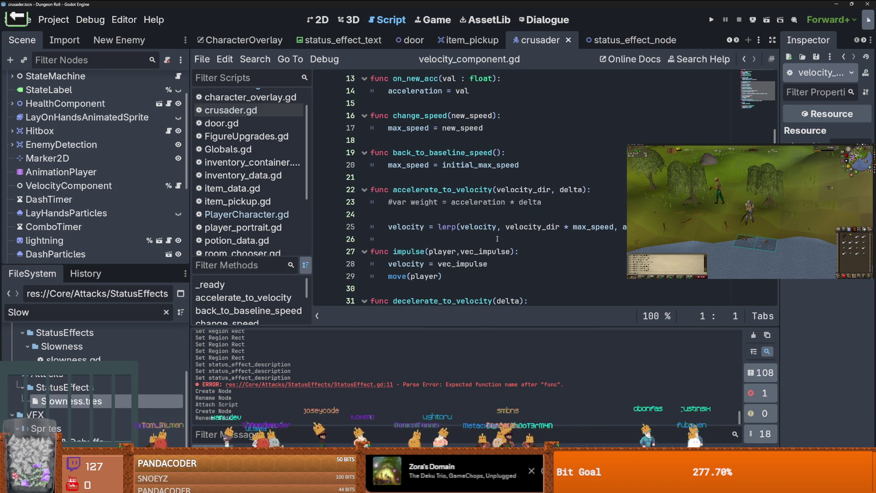
pyautogui.doubleClick(582, 230)
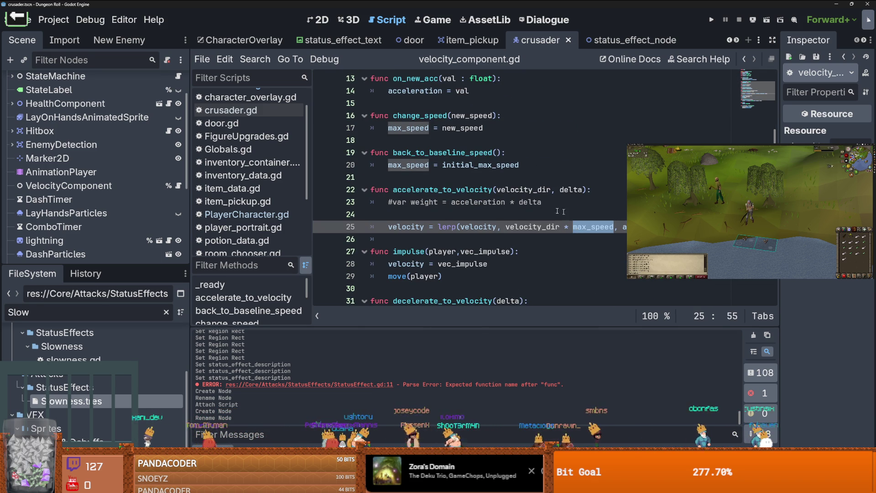
pyautogui.scroll(4, 557, 211)
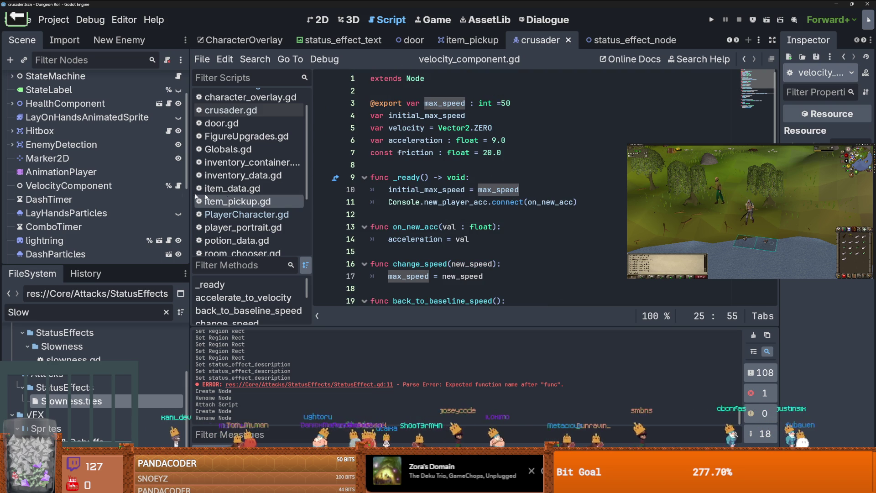
pyautogui.scroll(-3, 128, 209)
pyautogui.moveTo(115, 266); pyautogui.dragTo(115, 393)
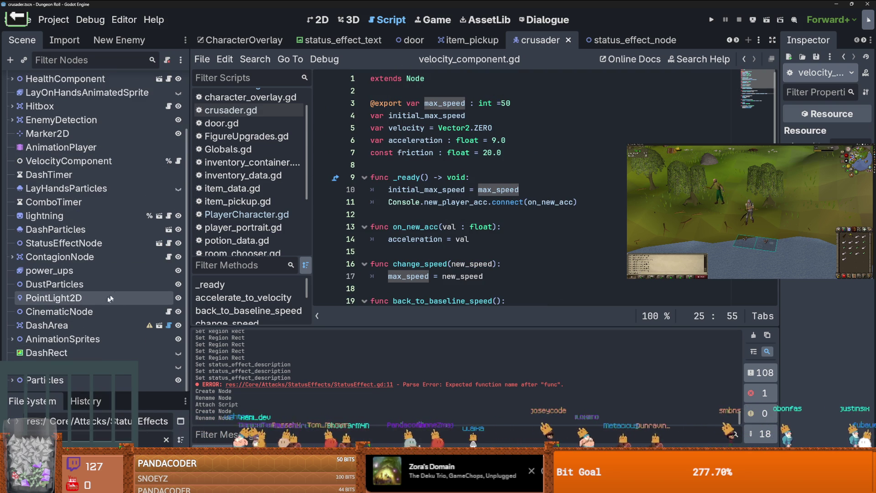
pyautogui.click(169, 243)
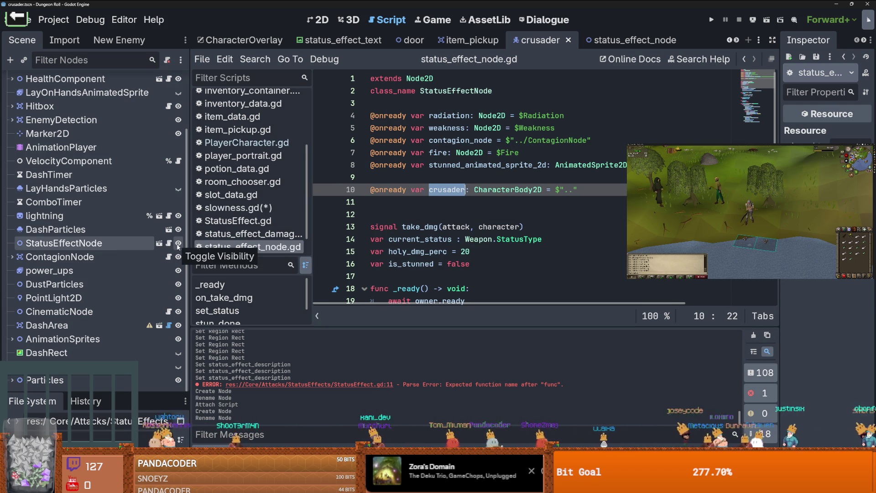
# - Extend turn_on to status_effect_node.crusader.velocity_component and begin the slow call
pyautogui.click(158, 242)
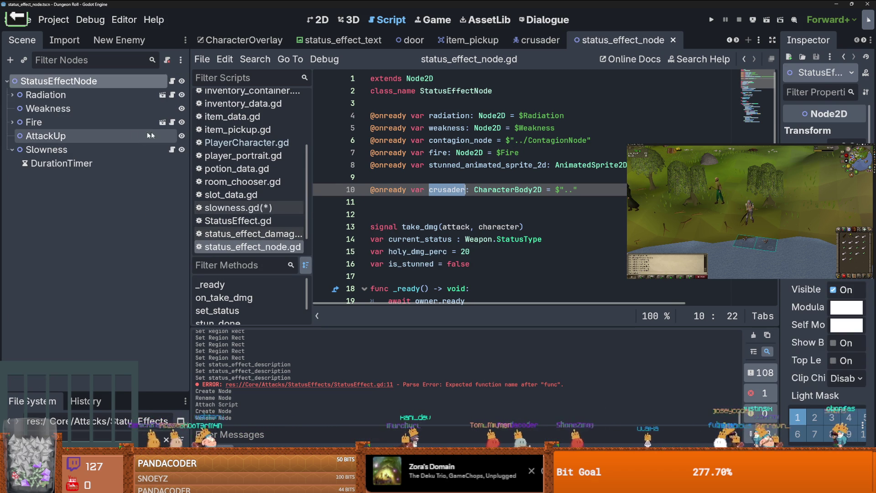
pyautogui.click(172, 149)
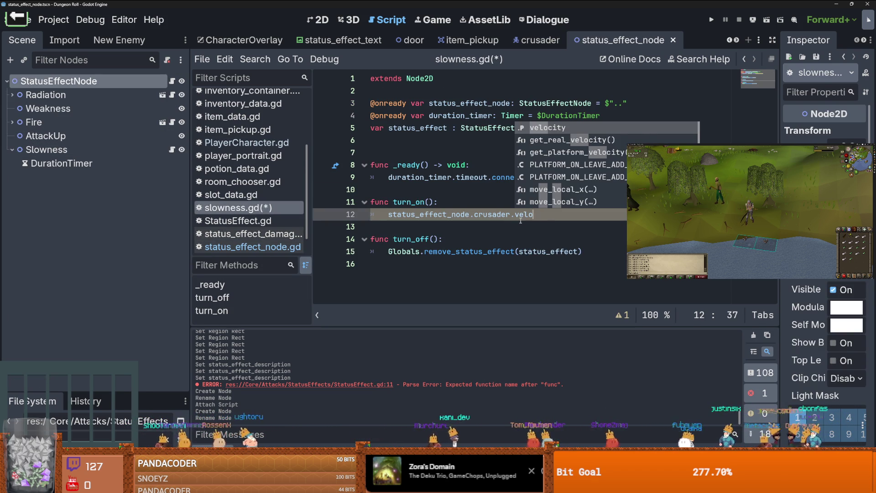
pyautogui.write('city_component.re')
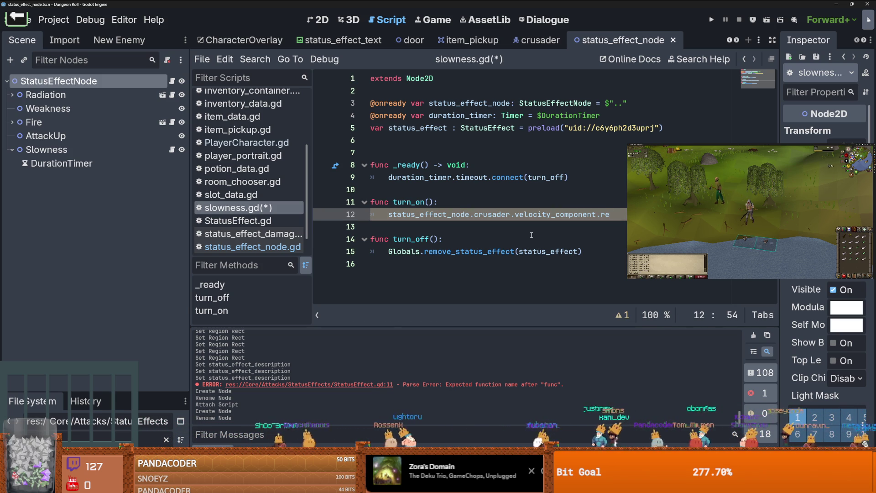
pyautogui.write('lown')
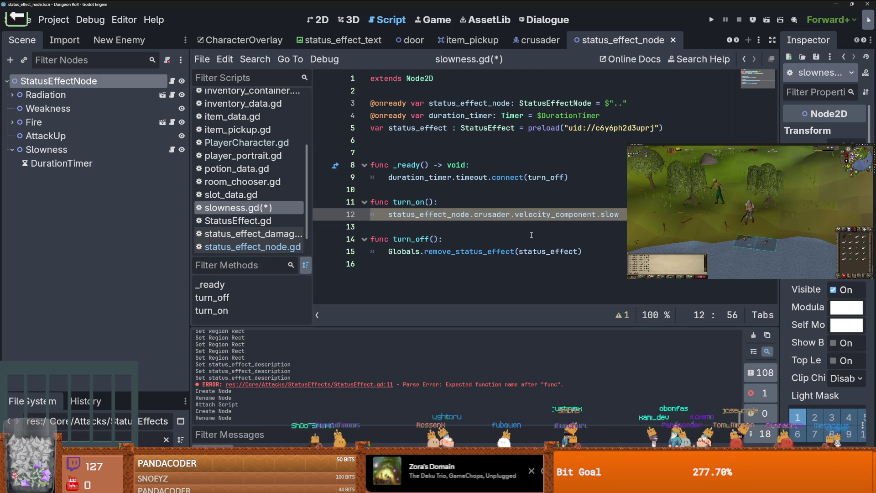
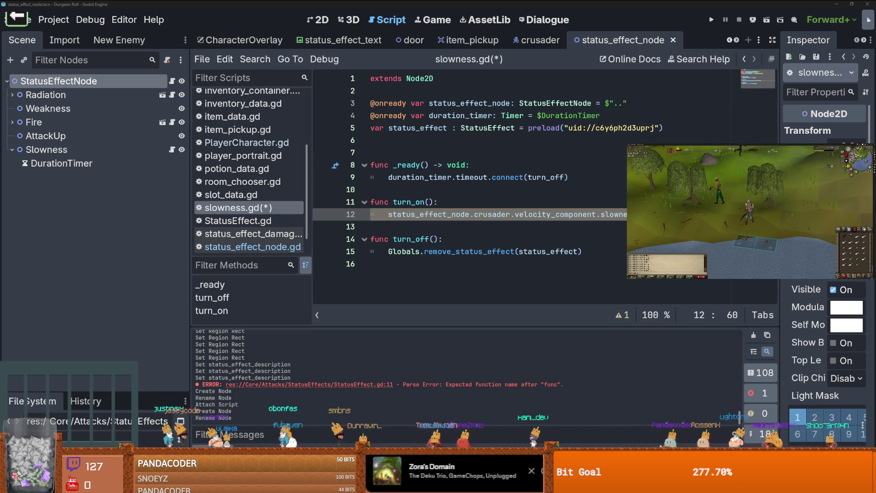
# - Replace turn_on's old velocity_component method with slow_down and copy the velocity_component path
pyautogui.click(410, 201)
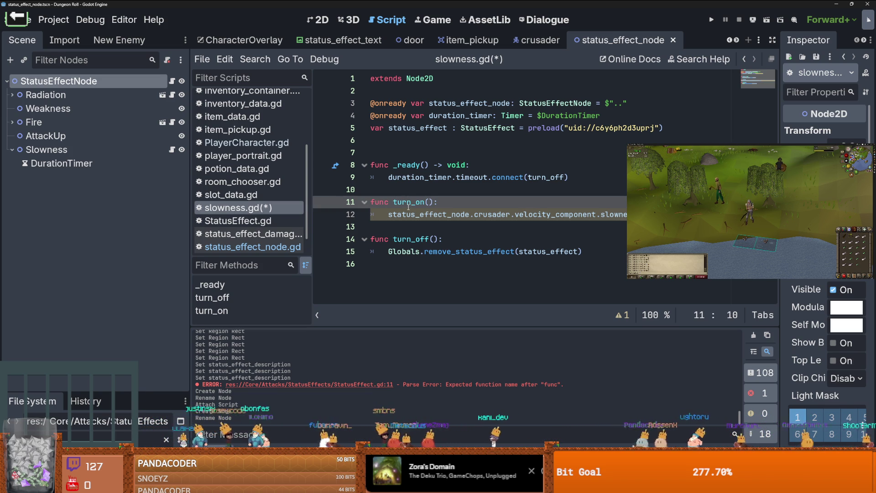
pyautogui.click(640, 214)
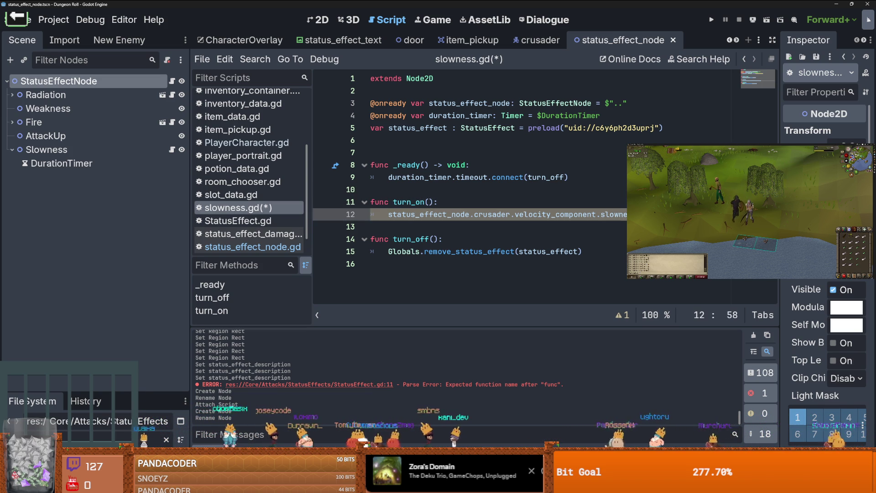
pyautogui.doubleClick(640, 214)
pyautogui.write('slow_d')
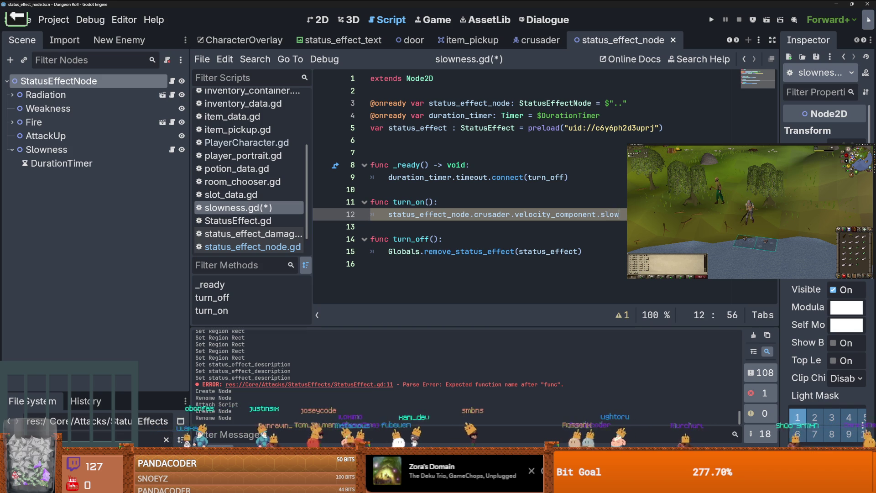
pyautogui.write('o')
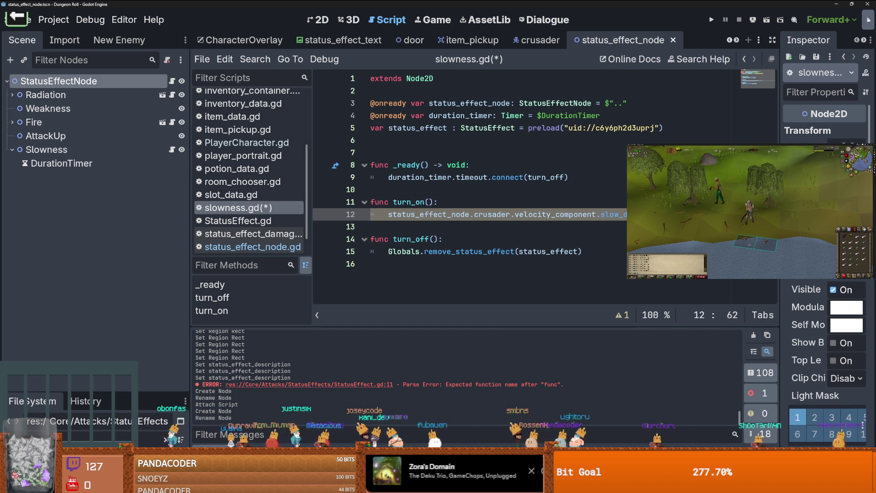
pyautogui.write('w')
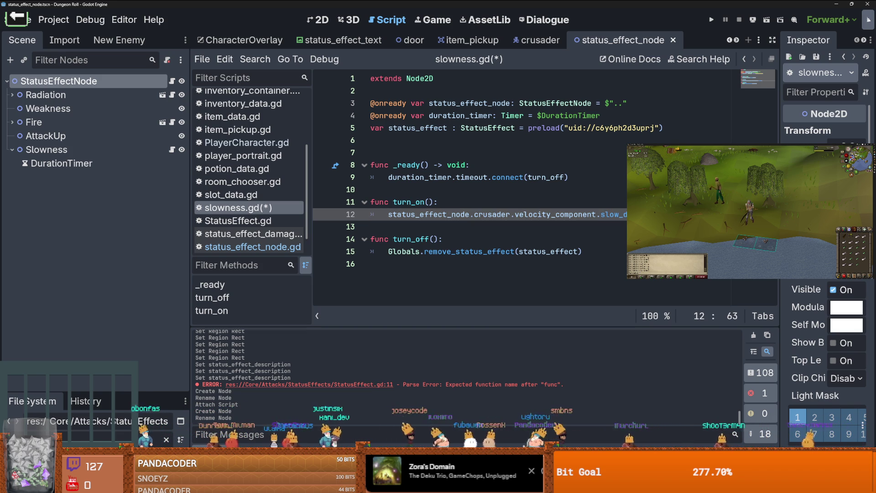
pyautogui.click(345, 219)
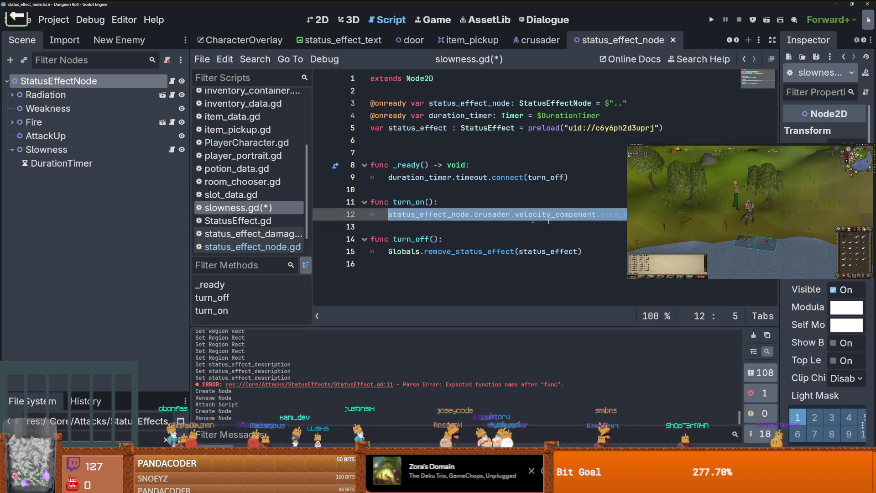
pyautogui.press('Down')
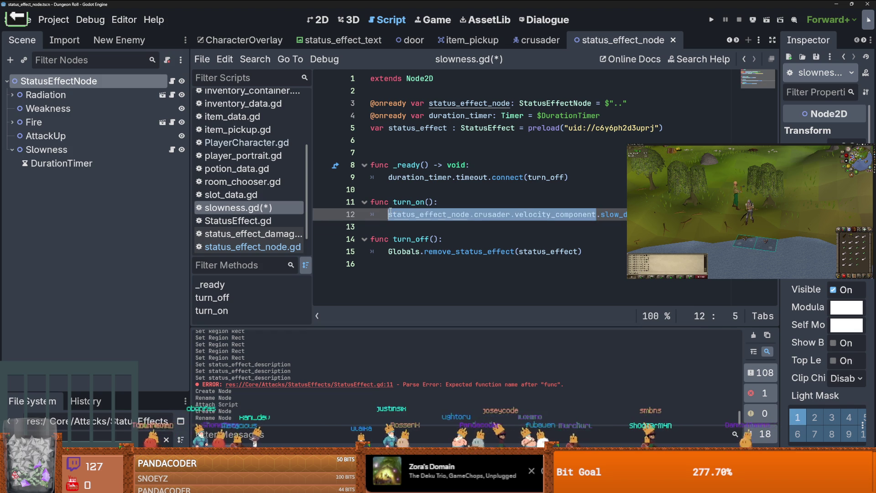
# - Add a status_effect_node.crusader.velocity_component normal-speed call to turn_off, then view crusader.gd
pyautogui.click(602, 252)
pyautogui.press('Return')
pyautogui.write('status_effect_node.crusader.velocity_component.noem')
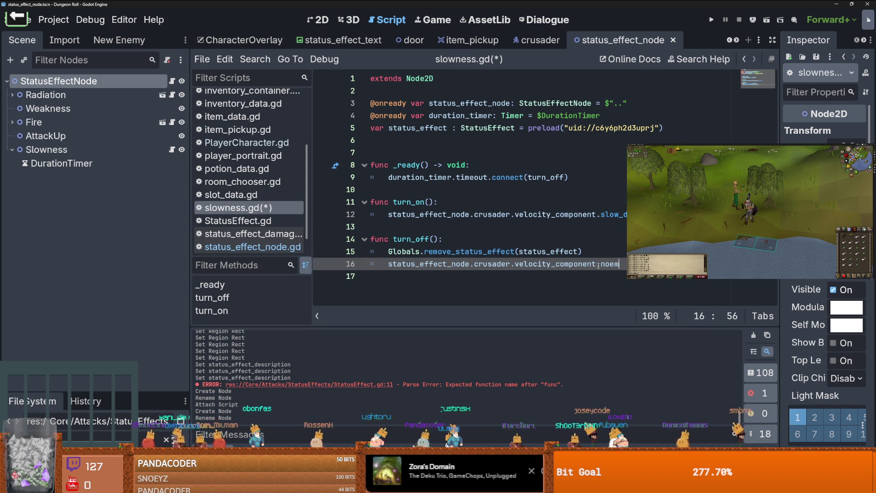
pyautogui.write('al_spe')
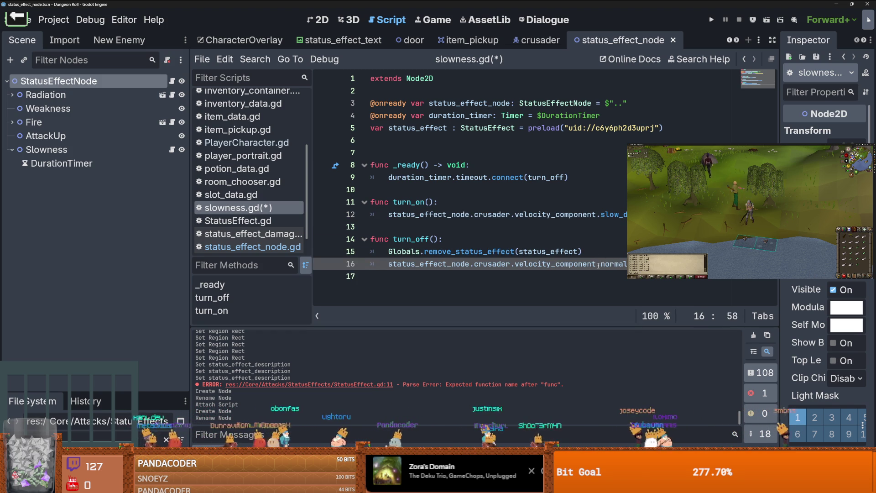
pyautogui.write('ed')
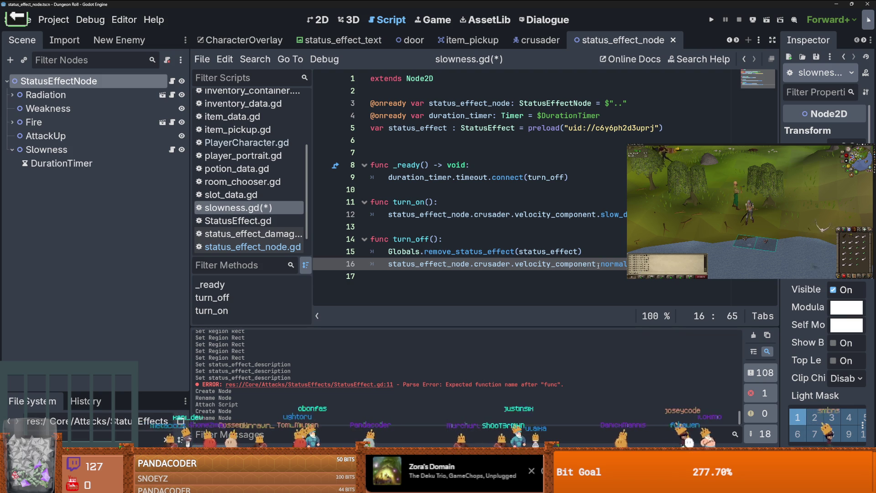
pyautogui.click(561, 234)
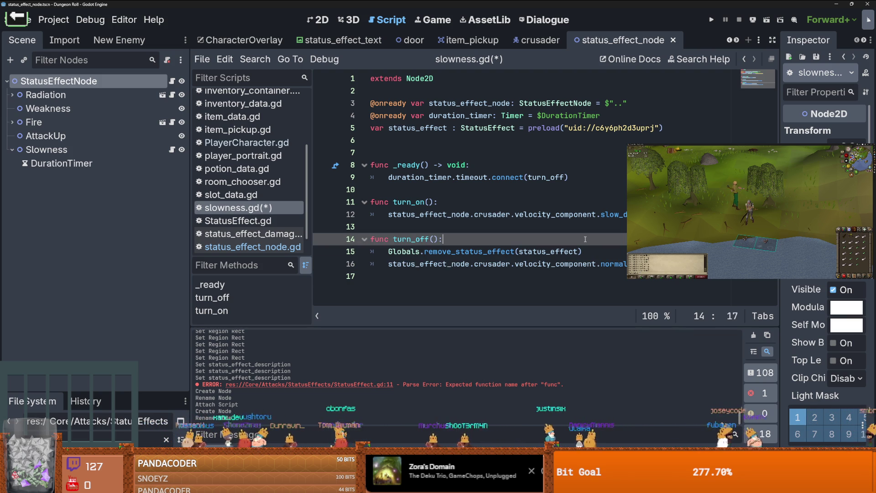
pyautogui.doubleClick(622, 265)
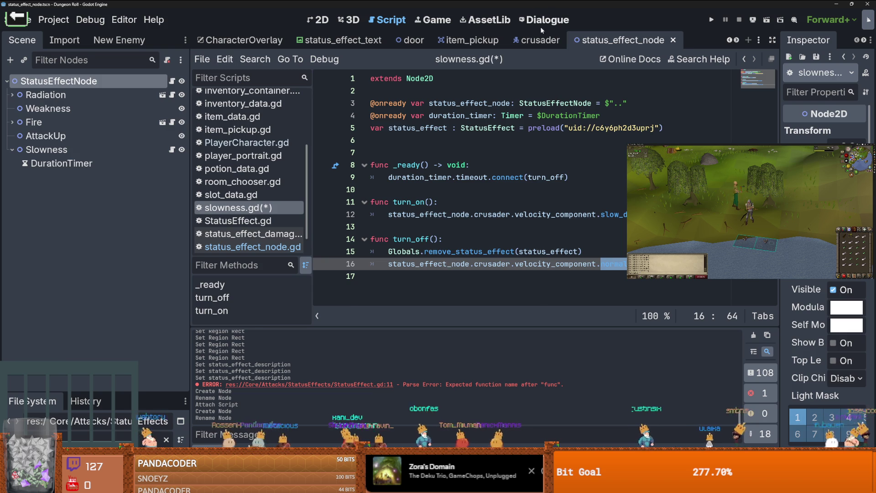
pyautogui.click(540, 40)
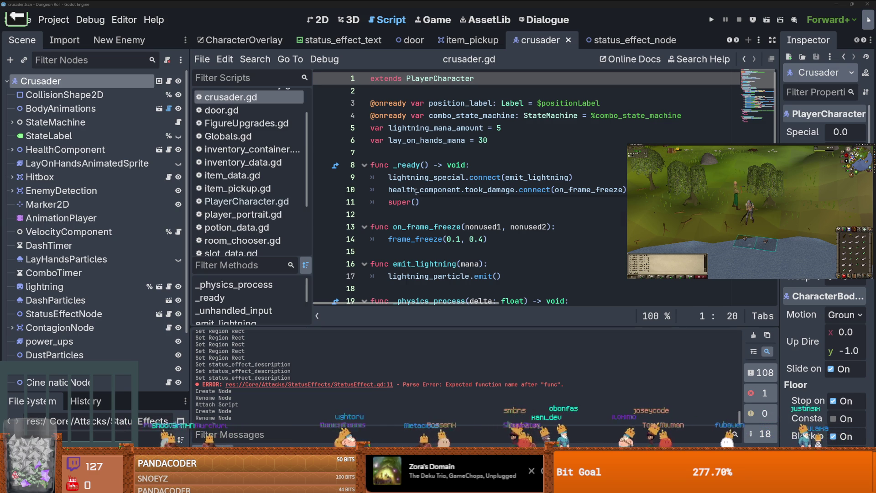
pyautogui.moveTo(416, 191)
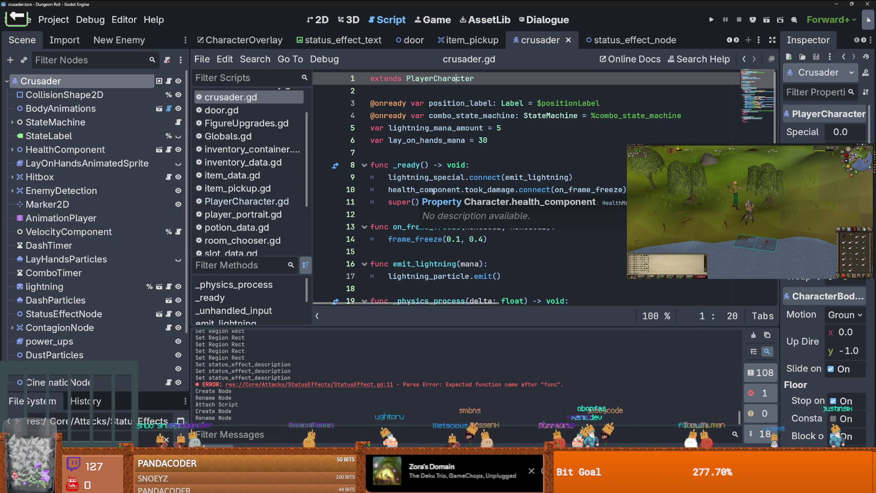
pyautogui.click(397, 140)
pyautogui.scroll(-3, 164, 233)
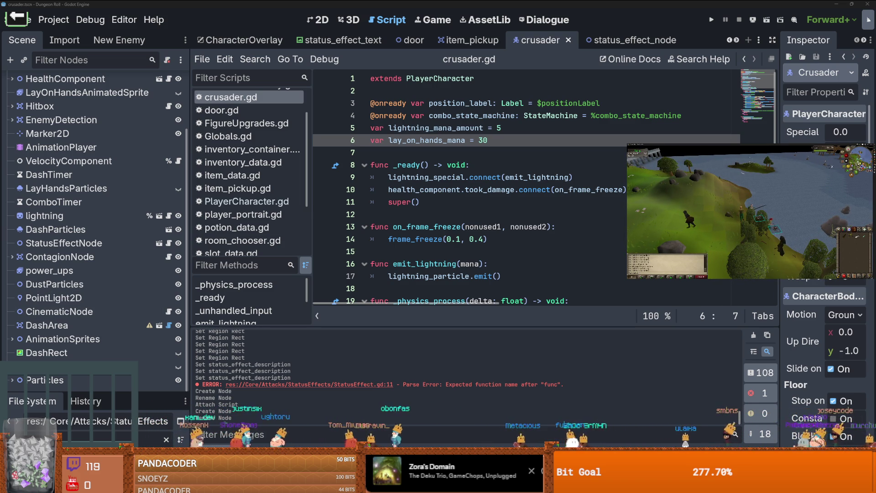
pyautogui.click(497, 198)
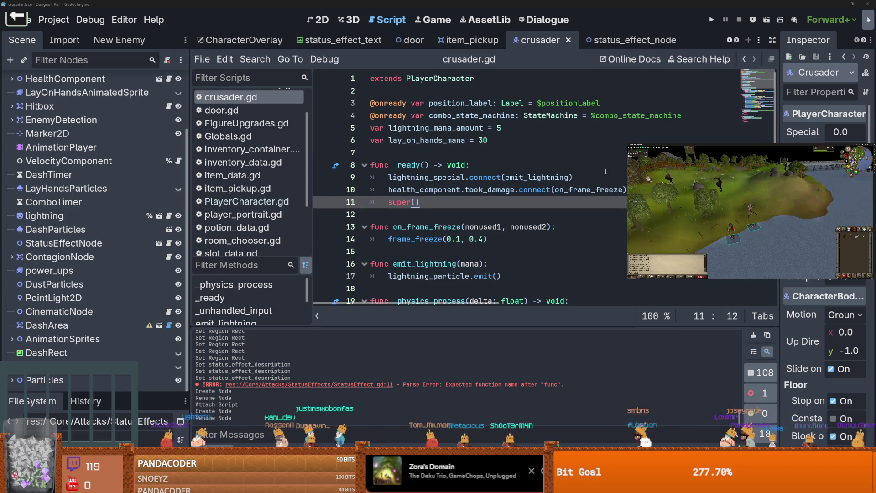
pyautogui.click(418, 211)
pyautogui.scroll(3, 100, 211)
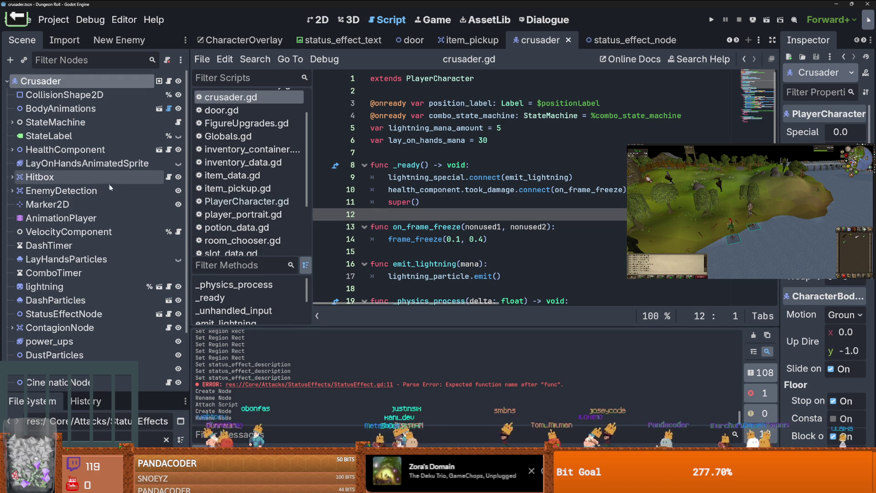
pyautogui.scroll(-3, 127, 258)
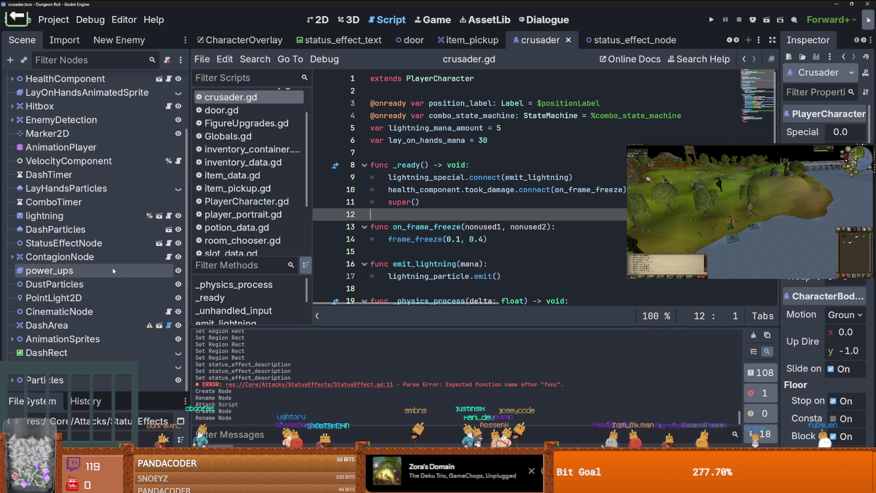
# - Open status_effect_node.gd and add a blank line after _ready's died-signal connection
pyautogui.click(169, 244)
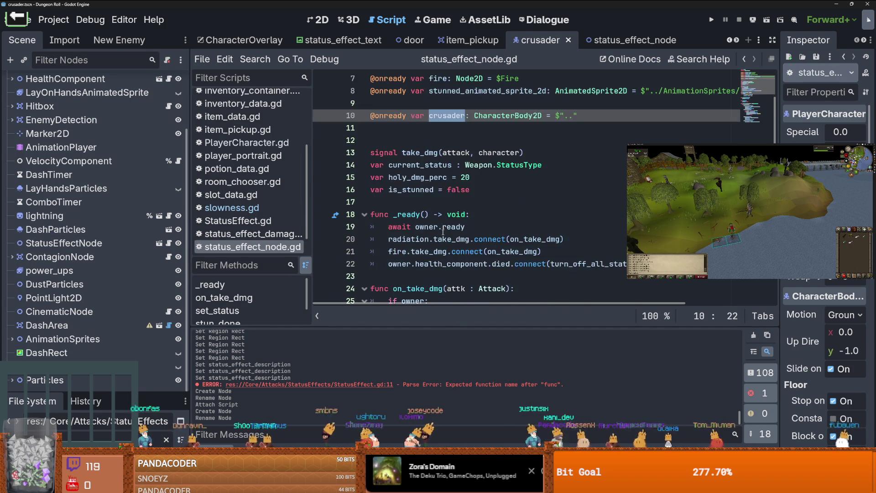
pyautogui.scroll(-2, 442, 232)
pyautogui.click(652, 189)
pyautogui.press('Return')
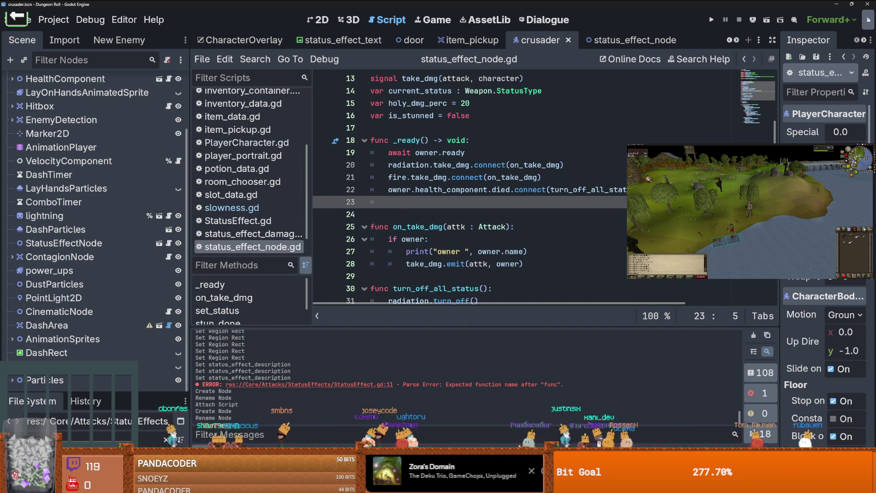
pyautogui.scroll(-3, 502, 228)
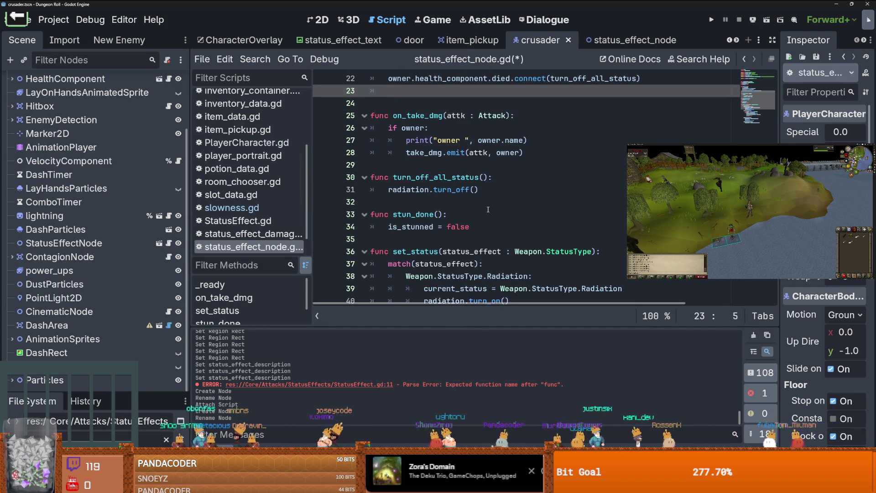
pyautogui.scroll(2, 488, 207)
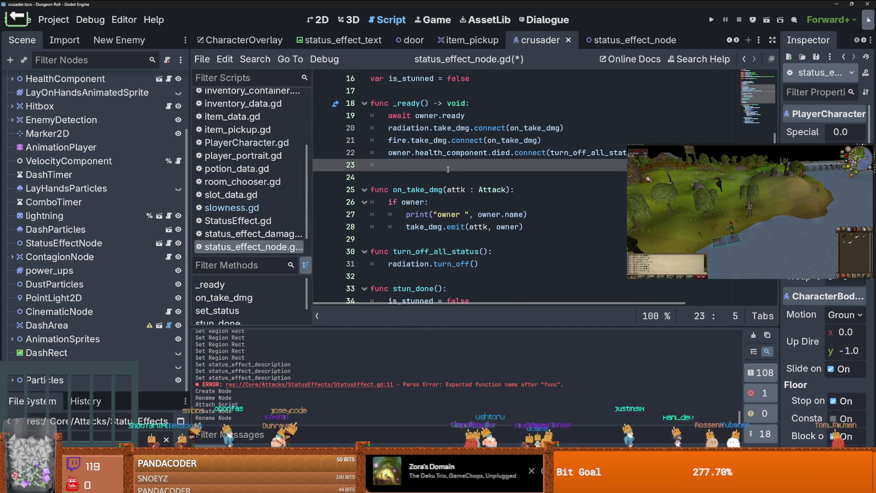
pyautogui.write('Globals.')
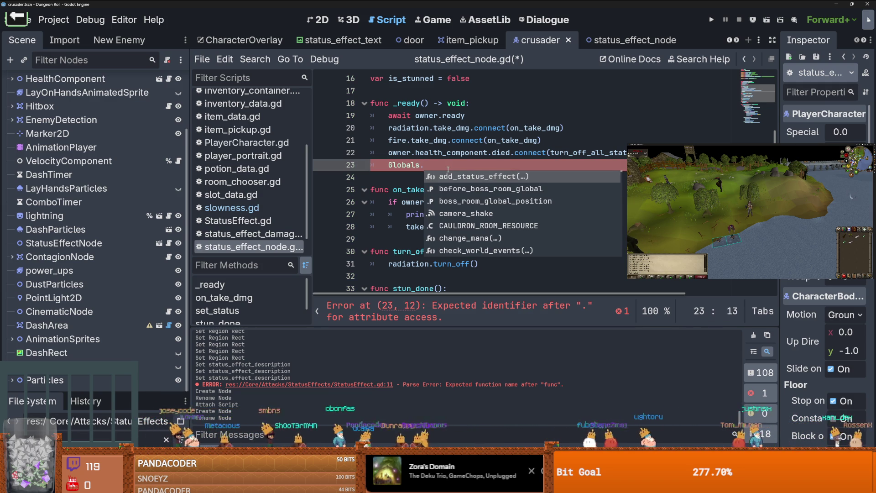
pyautogui.press('BackSpace')
pyautogui.press('BackSpace')
pyautogui.press('BackSpace')
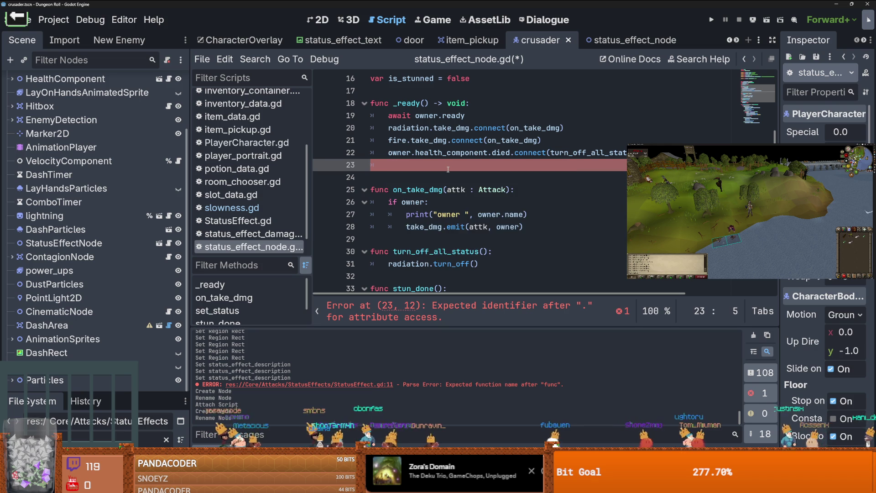